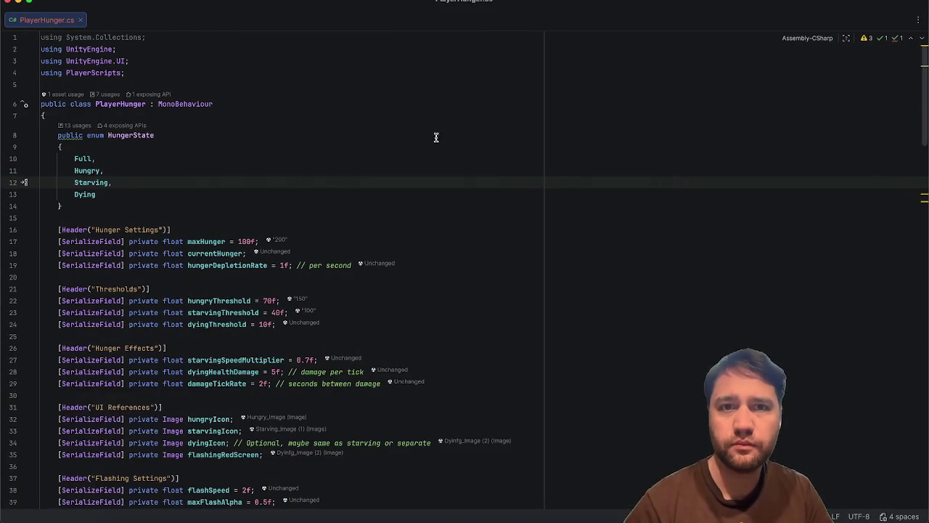
# Delete PlayerHunger's Awake method and its static Instance property.
pyautogui.doubleClick(168, 104)
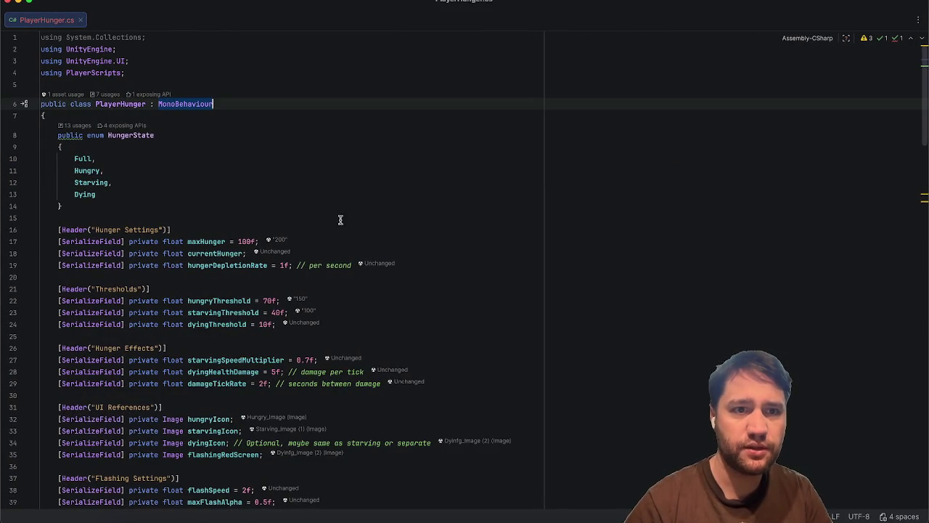
pyautogui.scroll(-15, 222, 241)
pyautogui.scroll(6, 225, 232)
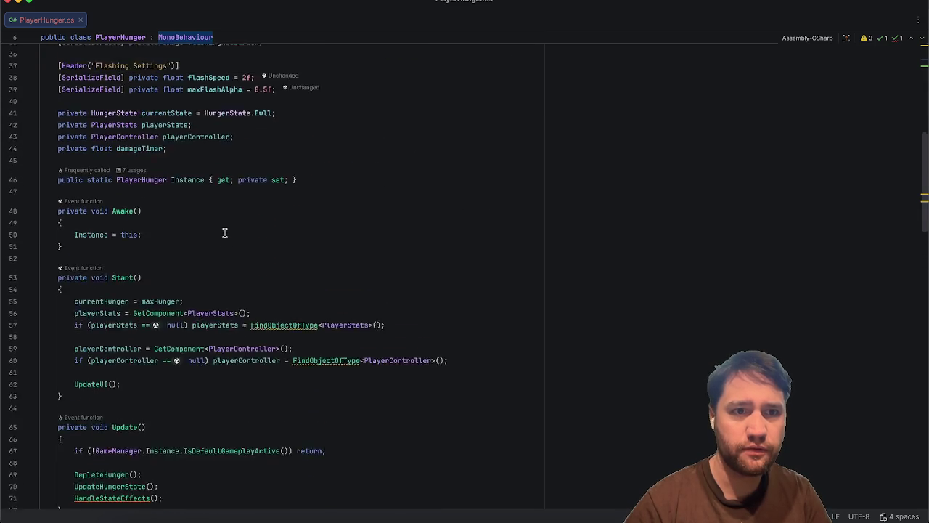
pyautogui.moveTo(118, 301); pyautogui.dragTo(45, 260)
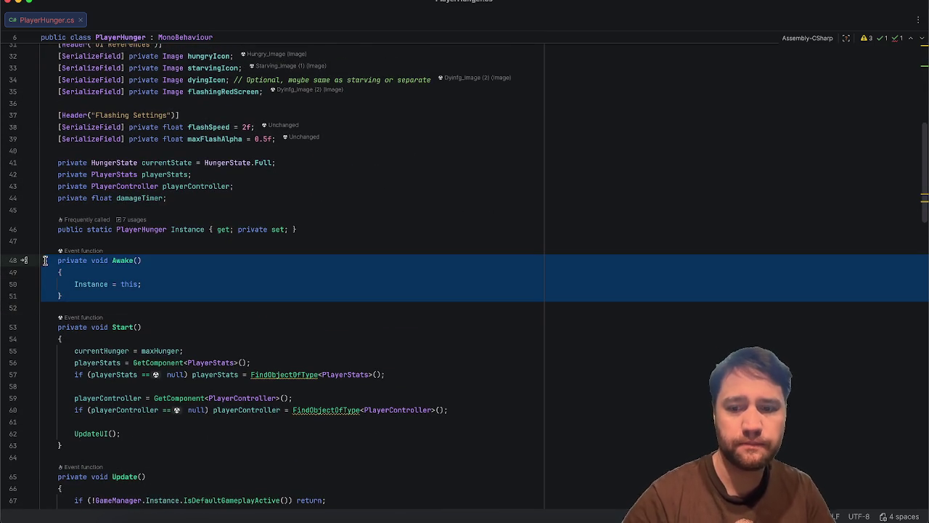
pyautogui.press('BackSpace')
pyautogui.scroll(3, 44, 252)
pyautogui.moveTo(298, 315); pyautogui.dragTo(45, 315)
pyautogui.press('BackSpace')
pyautogui.press('BackSpace')
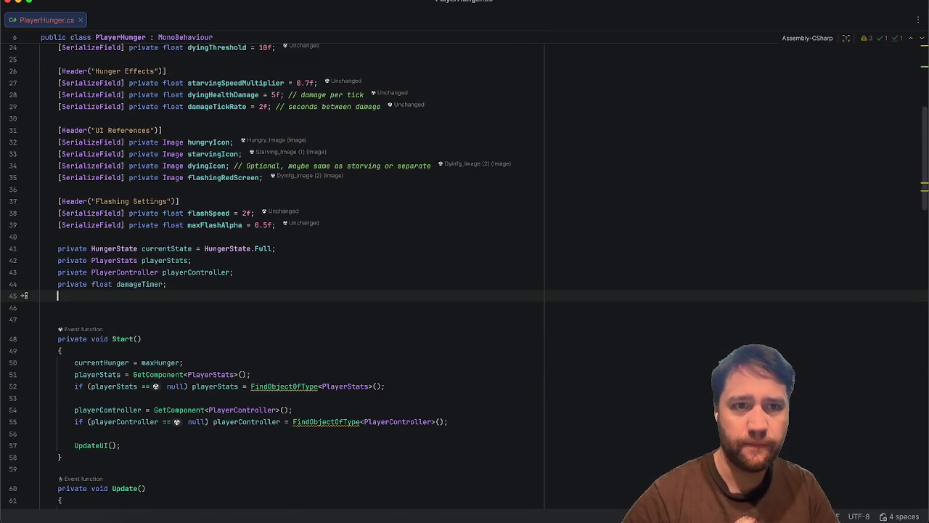
pyautogui.scroll(10, 93, 272)
# Replace the MonoBehaviour base class with Singleton<PlayerHunger>, then switch to Unity.
pyautogui.doubleClick(187, 103)
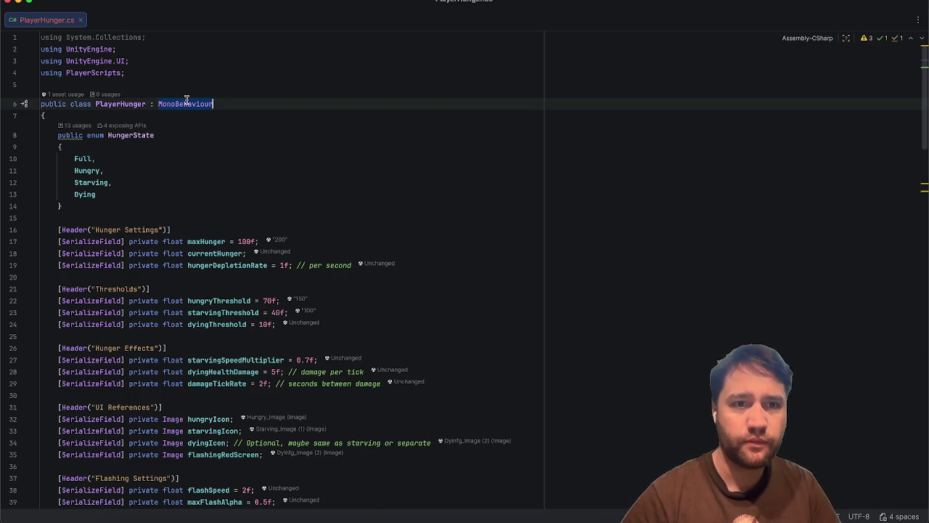
pyautogui.write('Single')
pyautogui.press('Return')
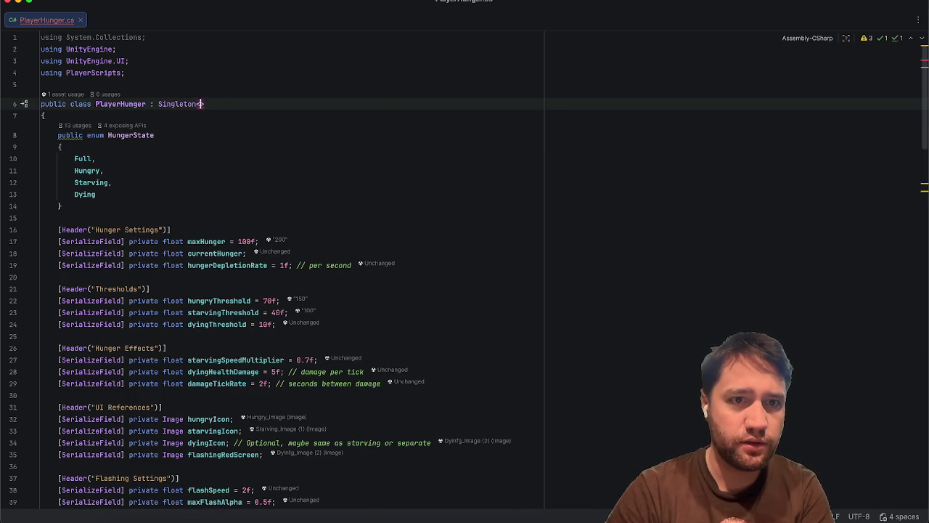
pyautogui.press('Tab')
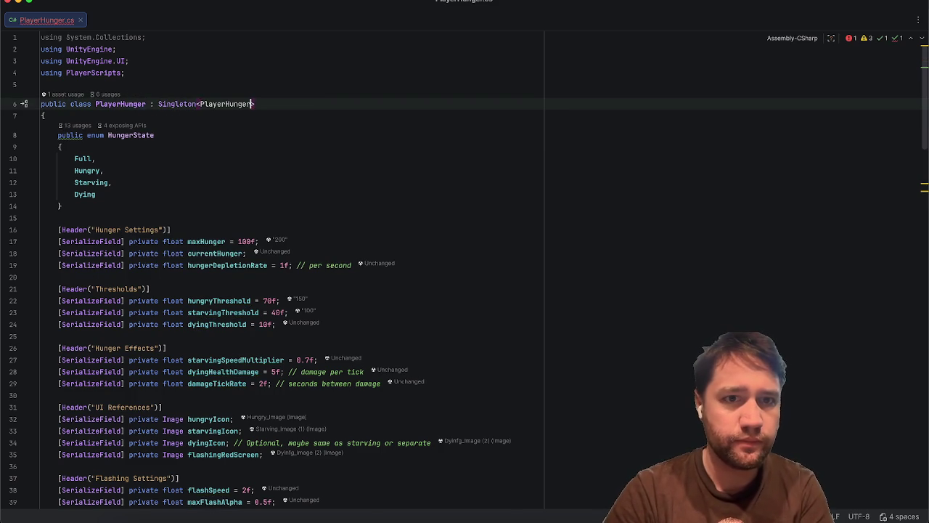
pyautogui.click(208, 146)
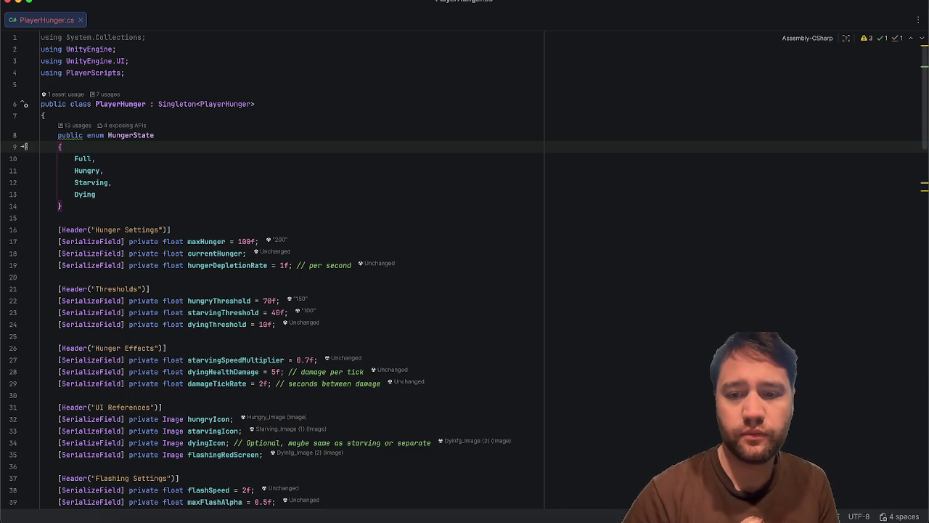
pyautogui.press('super+Tab')
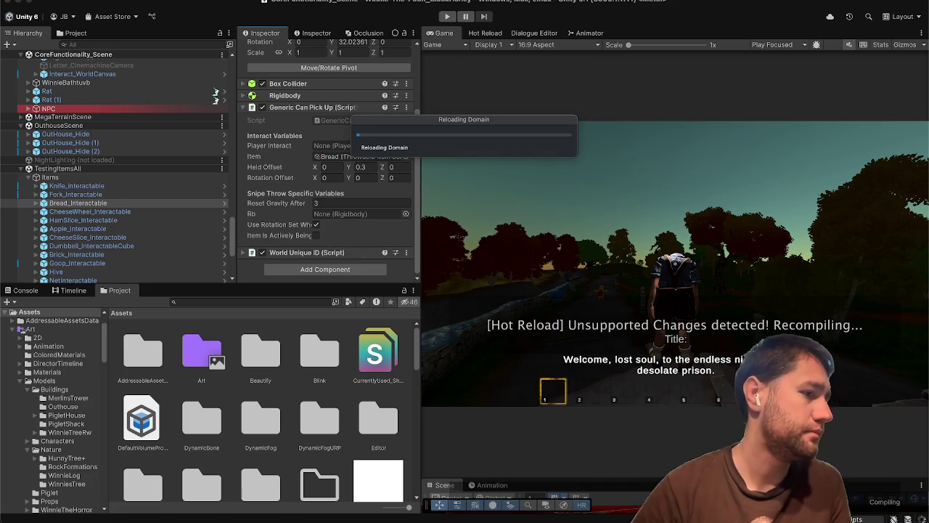
# In Spotify, skip from Hallelujah to Oh Santa! and jump ahead to 0:47.
pyautogui.press('super+Tab')
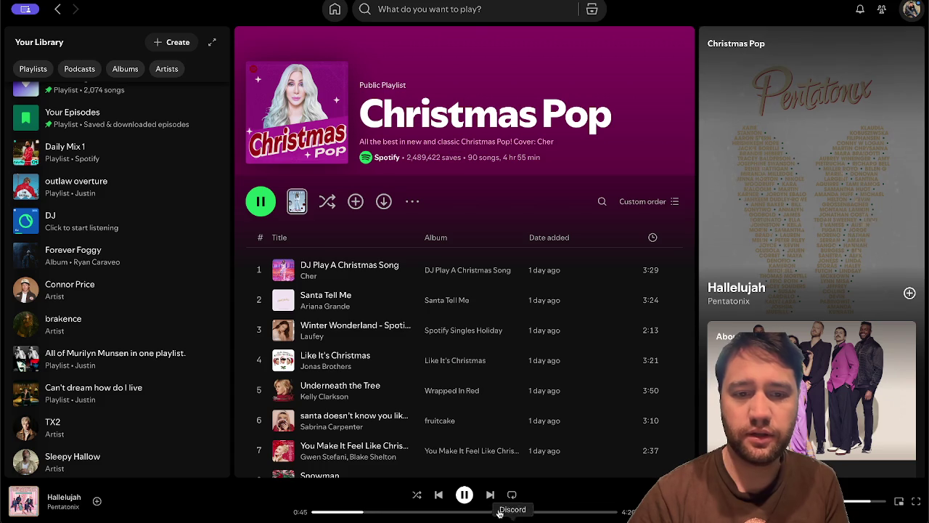
pyautogui.click(489, 494)
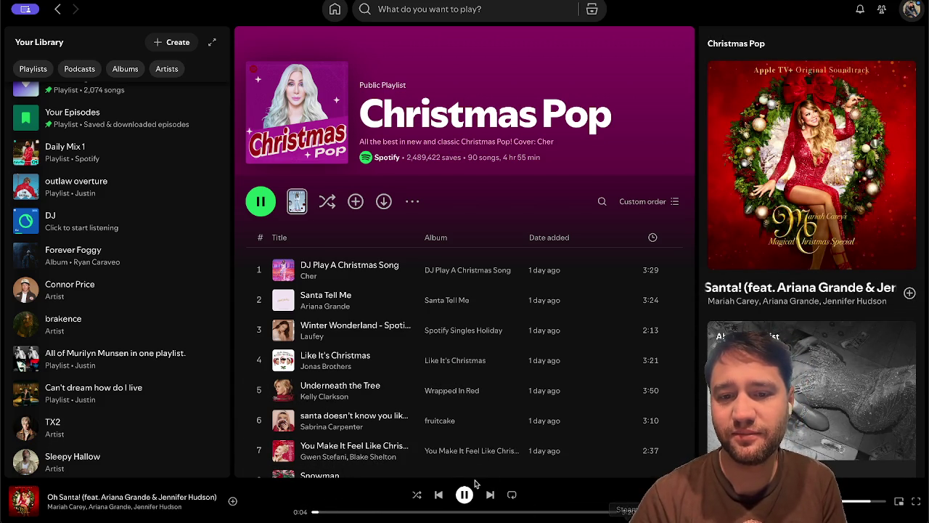
pyautogui.click(383, 511)
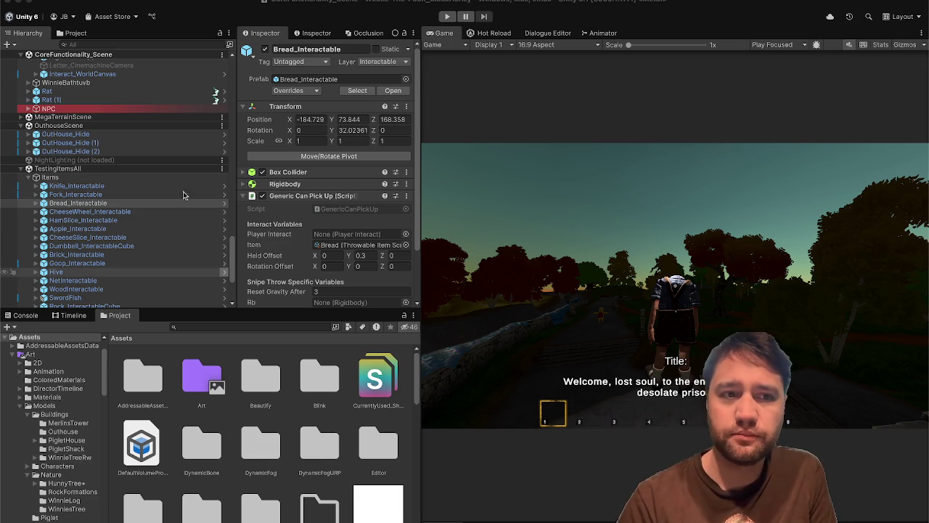
# Find Banana in the Hierarchy and open its prefab for editing.
pyautogui.click(129, 45)
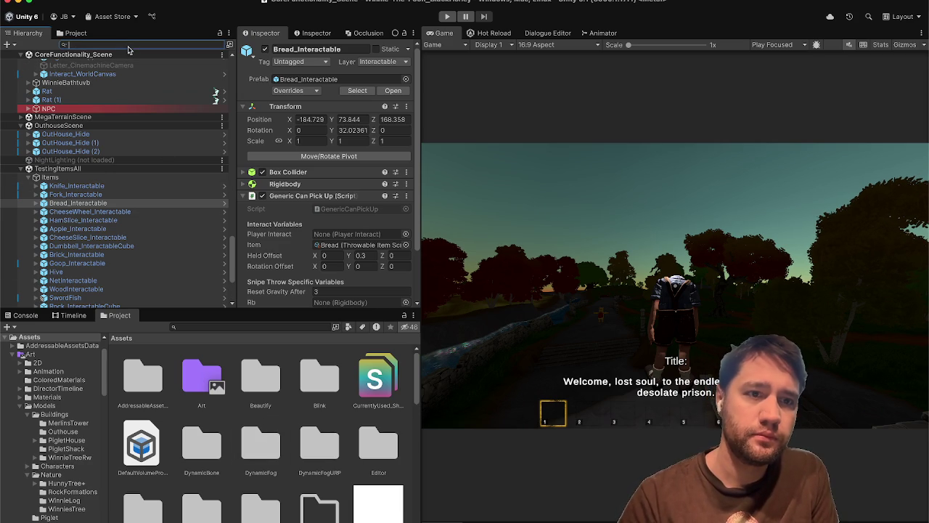
pyautogui.scroll(-2, 114, 256)
pyautogui.scroll(-4, 109, 244)
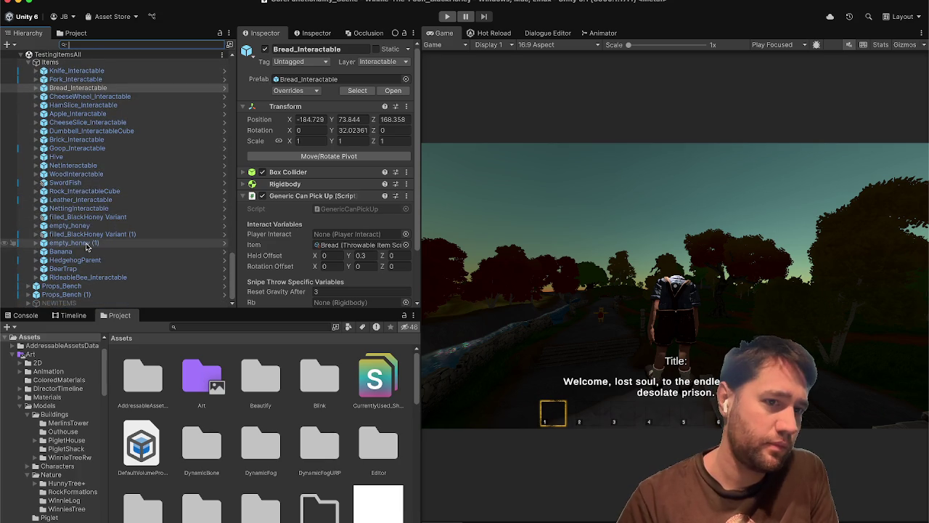
pyautogui.click(86, 242)
pyautogui.click(85, 252)
pyautogui.click(306, 200)
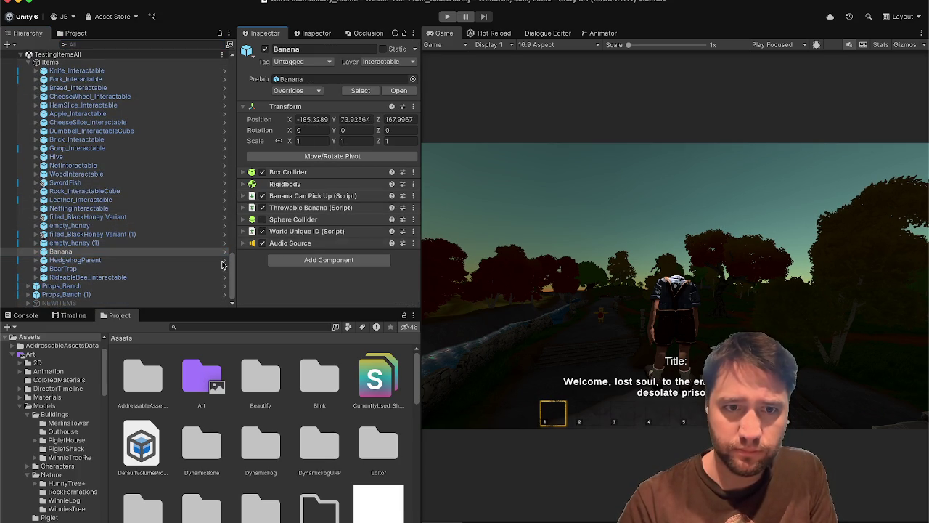
pyautogui.click(398, 89)
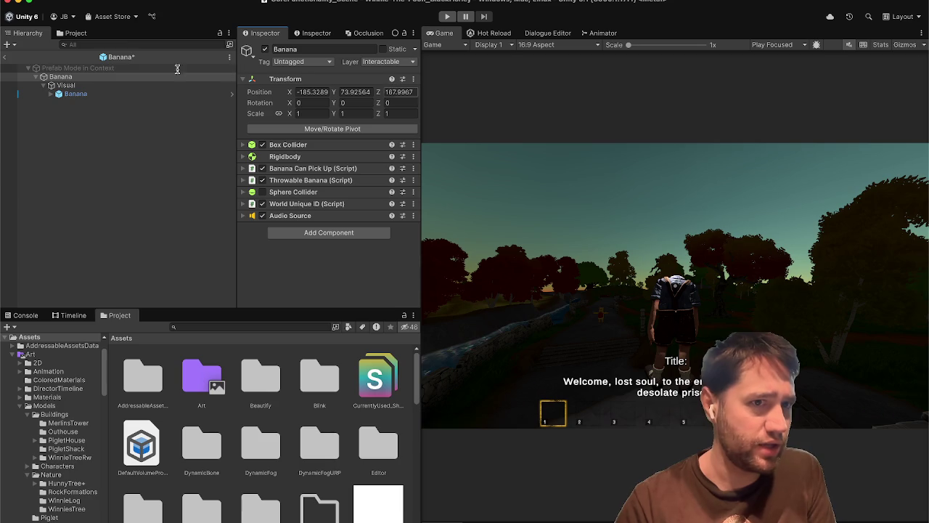
# Select the banana's Visual child and dock a Scene view below the Game view.
pyautogui.click(143, 85)
pyautogui.press('Down')
pyautogui.press('Up')
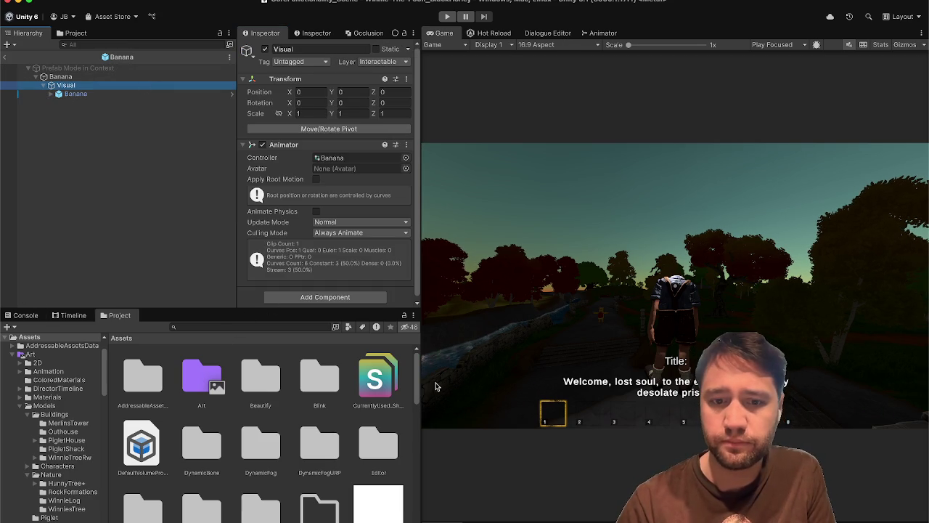
pyautogui.press('super+1')
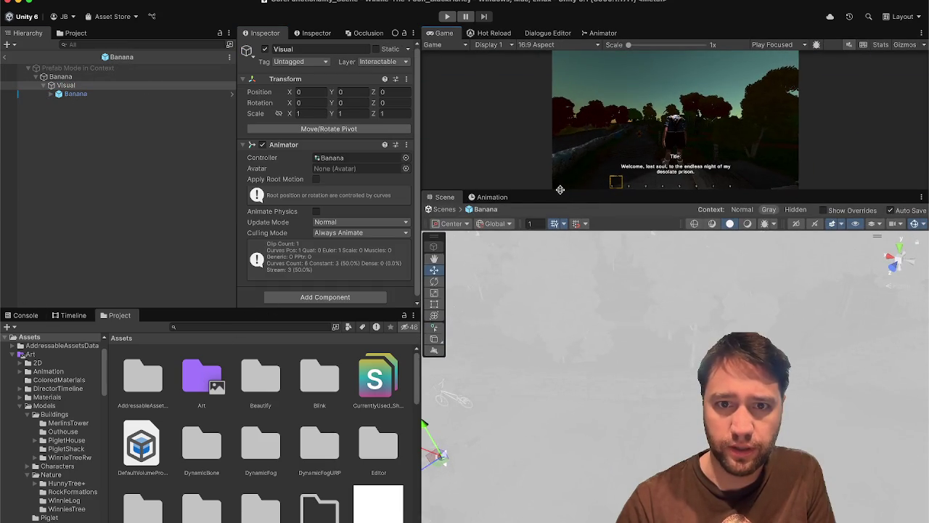
# Show the Eat clip timeline previewing frame 6, with the Scene view docked and enlarged above it.
pyautogui.click(492, 197)
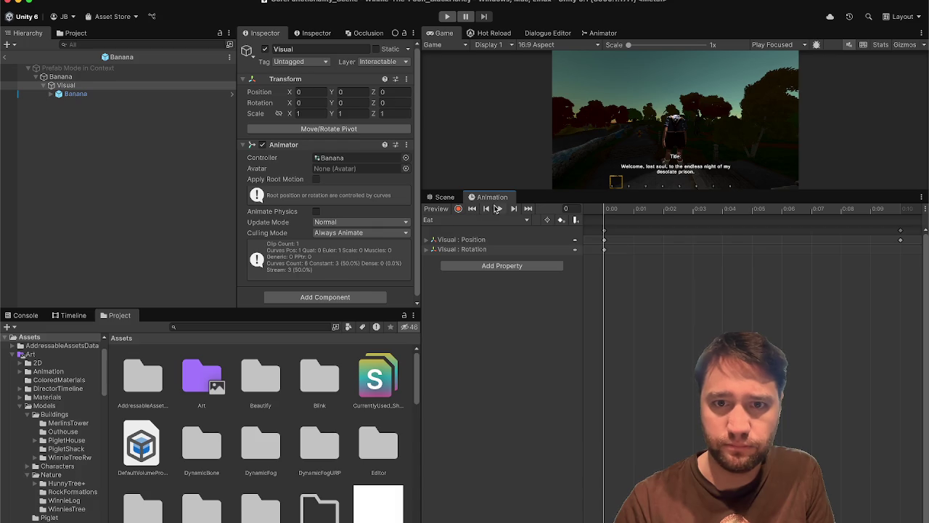
pyautogui.click(500, 208)
pyautogui.scroll(-5, 635, 316)
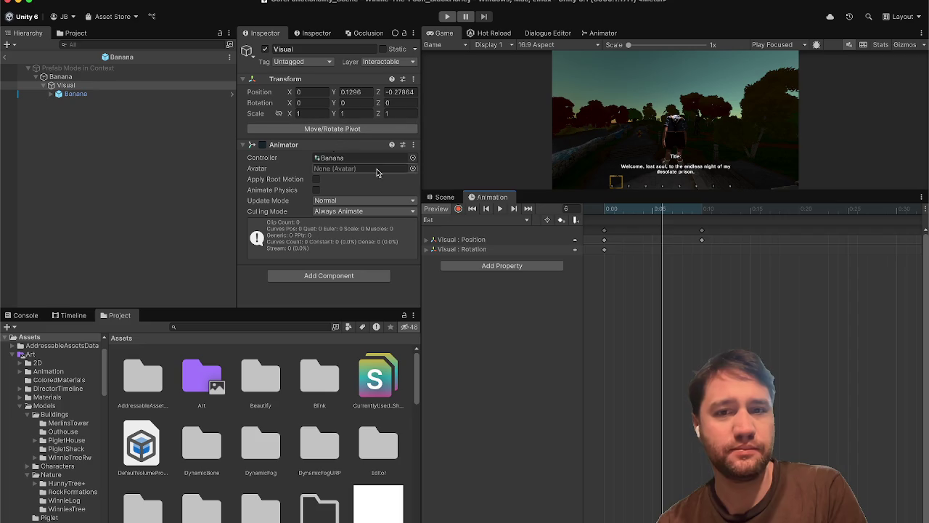
pyautogui.moveTo(444, 199); pyautogui.dragTo(438, 85)
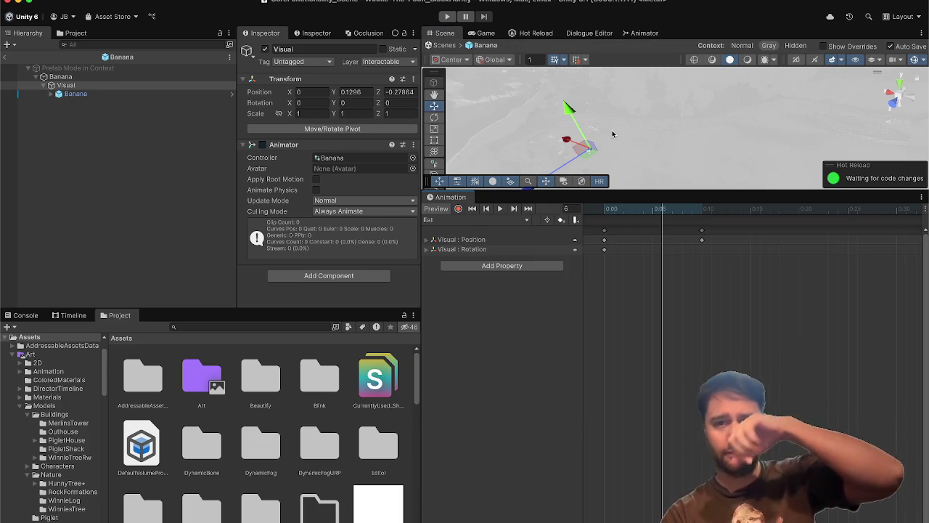
pyautogui.moveTo(621, 190); pyautogui.dragTo(621, 267)
# Frame the banana's Visual object and play, then stop, the Eat animation preview.
pyautogui.click(61, 76)
pyautogui.click(65, 85)
pyautogui.press('f')
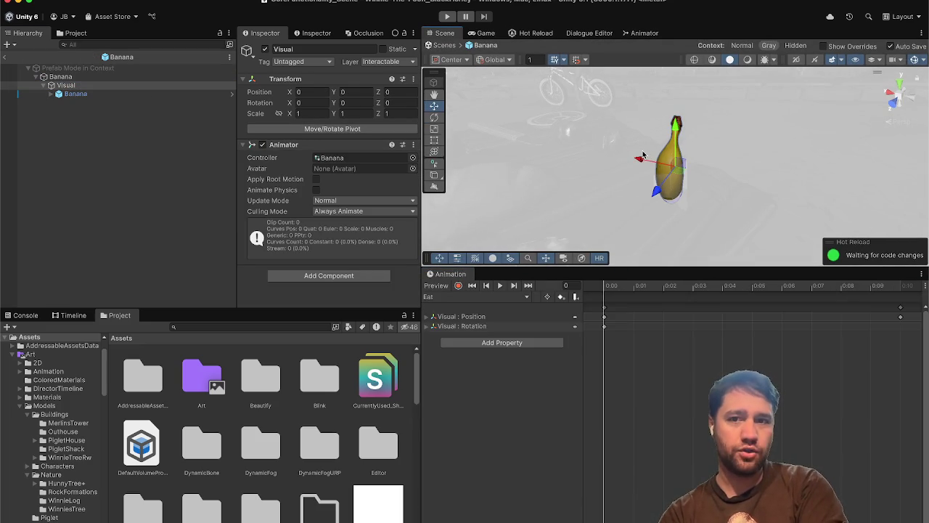
pyautogui.click(498, 287)
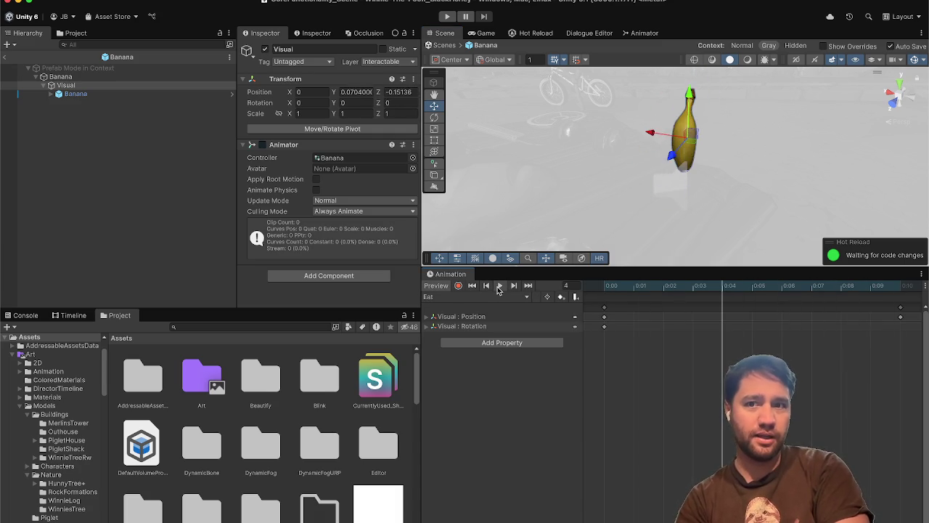
pyautogui.click(498, 287)
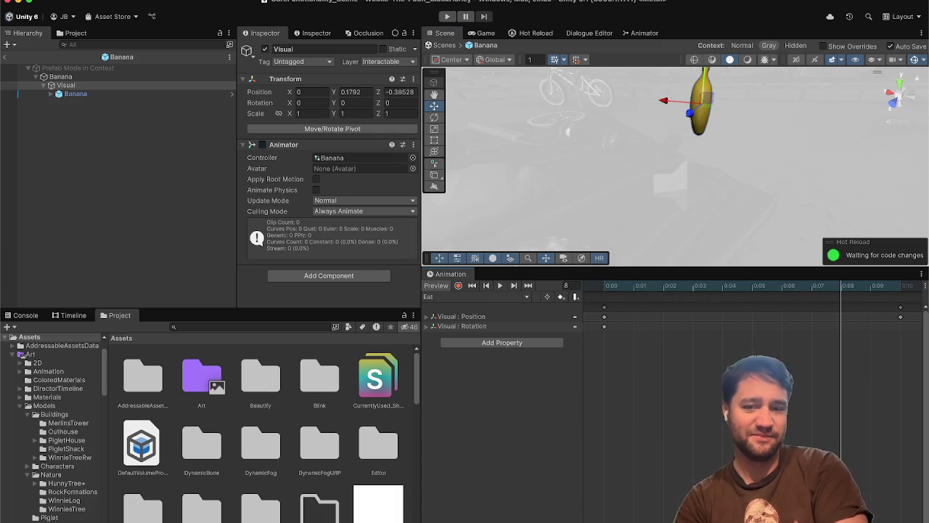
pyautogui.moveTo(594, 508); pyautogui.dragTo(580, 508)
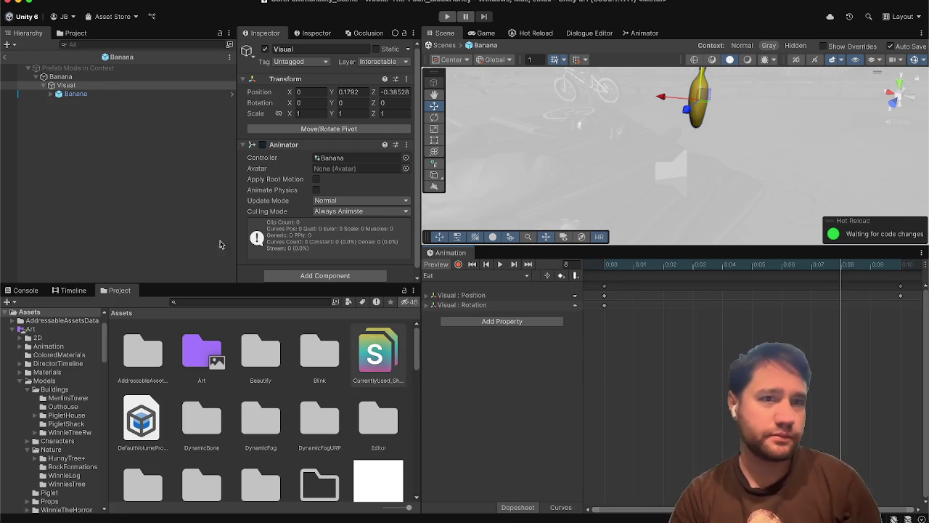
# Inspect the Banana model's bone children, then leave prefab mode back to the scene.
pyautogui.click(101, 93)
pyautogui.press('super+d')
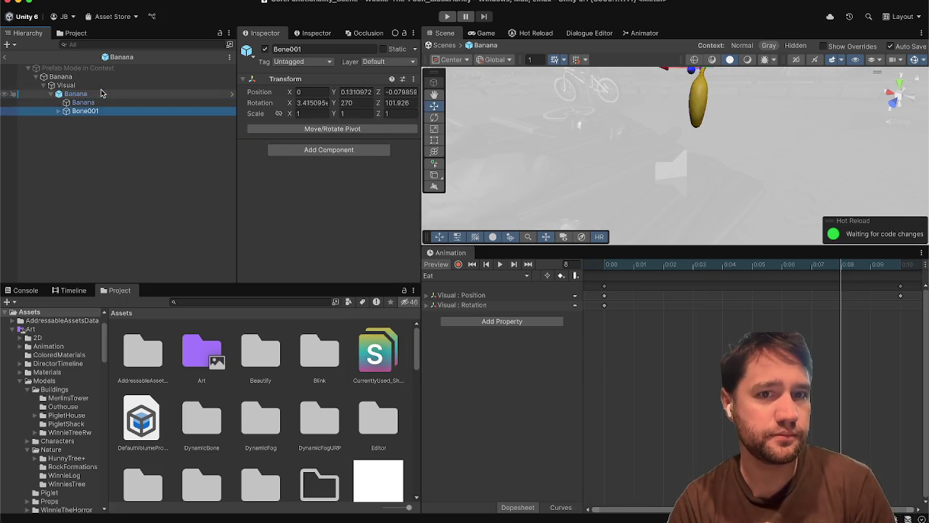
pyautogui.press('super+z')
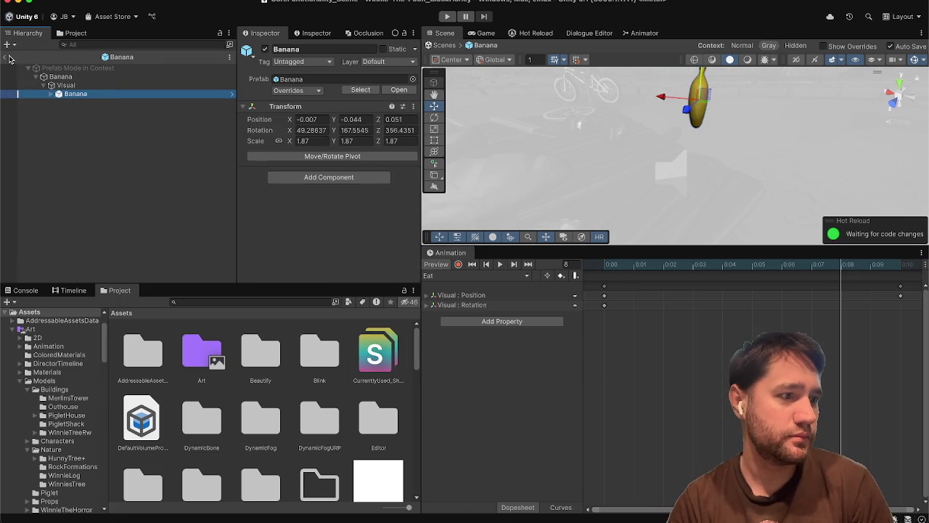
pyautogui.click(6, 57)
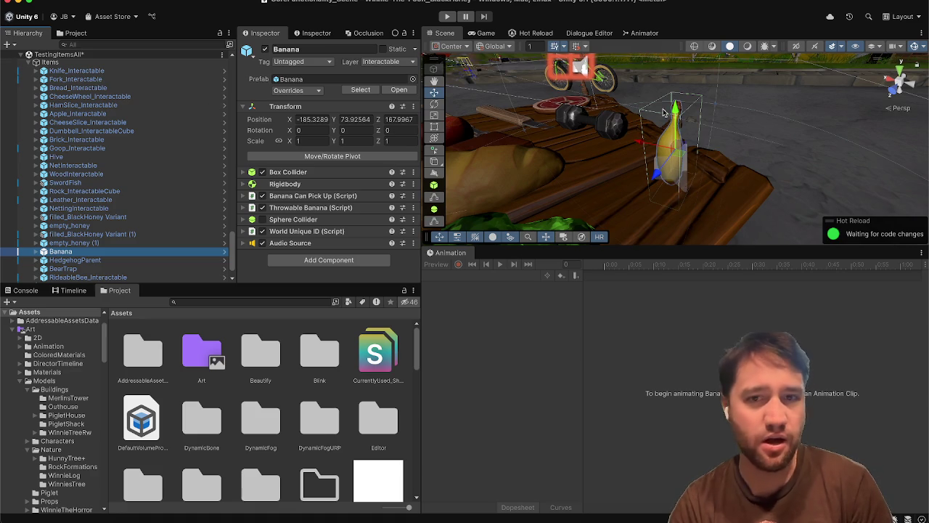
# Select the Cinematics object to show its Cutscene Manager settings.
pyautogui.scroll(15, 167, 187)
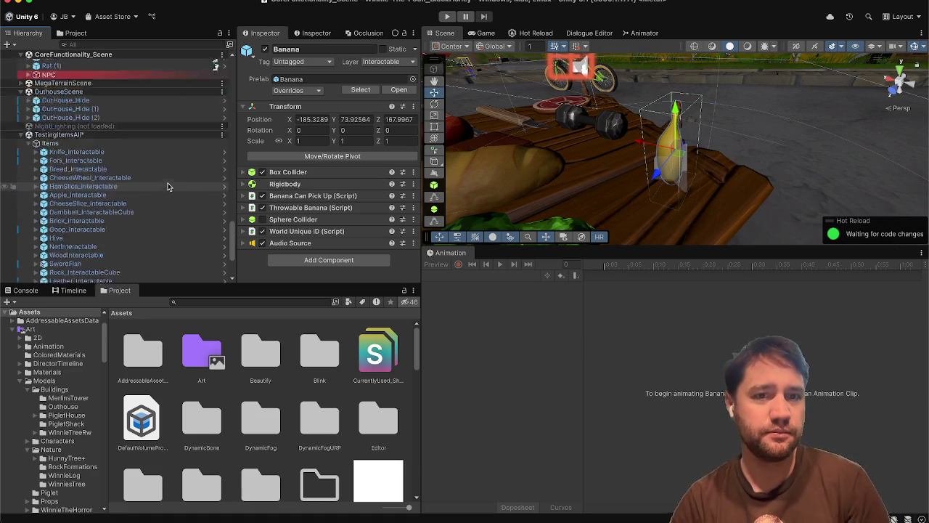
pyautogui.scroll(5, 168, 187)
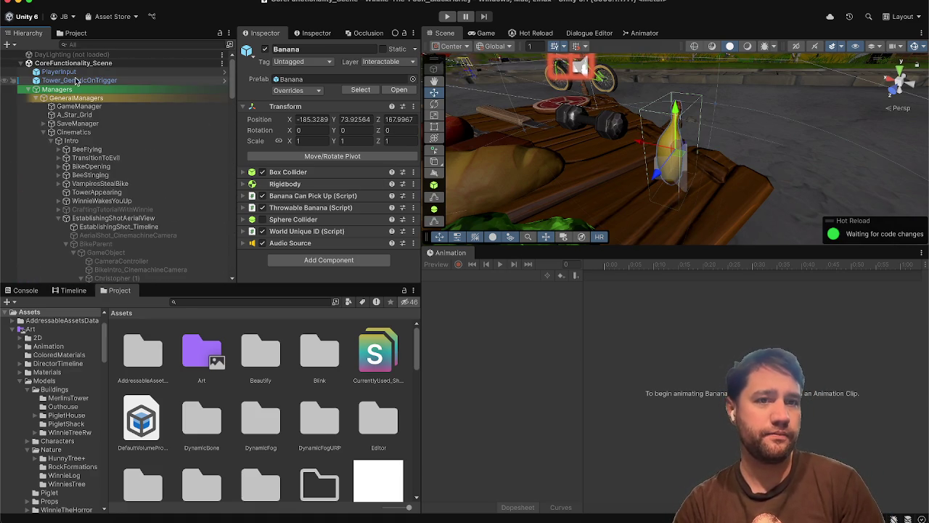
pyautogui.click(74, 132)
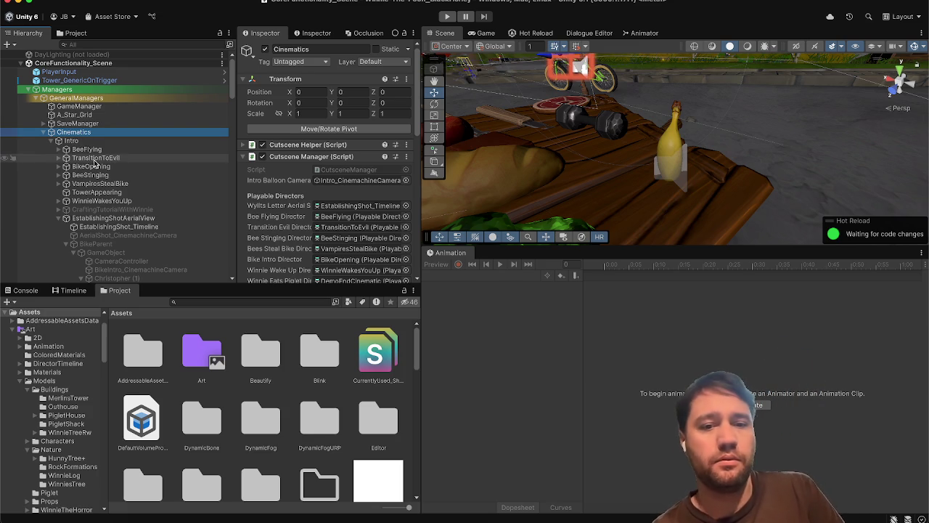
pyautogui.click(22, 329)
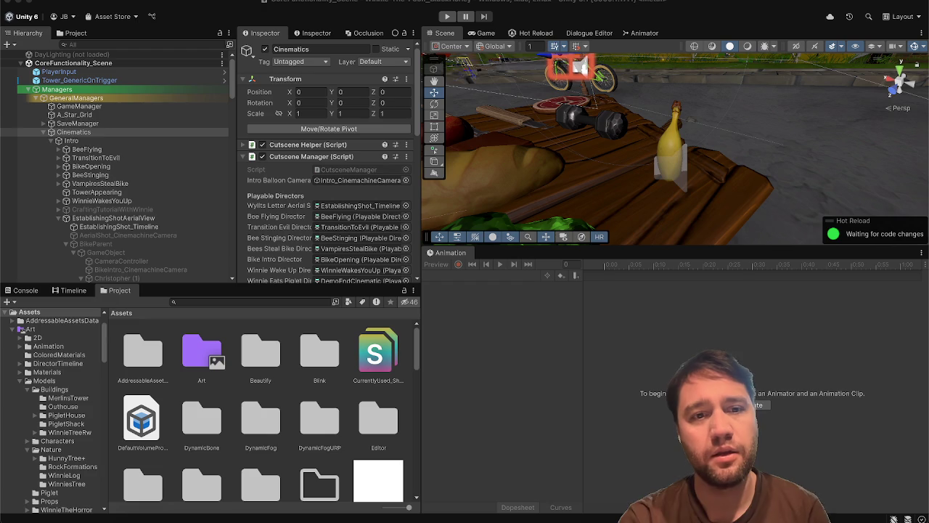
# Scroll through the Cutscene Manager settings, then skip Spotify to 1 Wish by Ava Max.
pyautogui.scroll(-10, 302, 220)
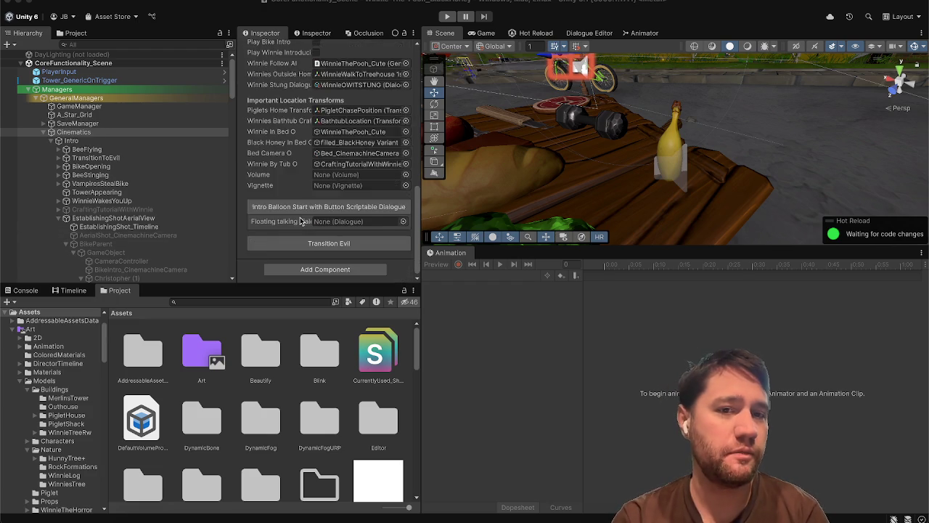
pyautogui.scroll(10, 301, 220)
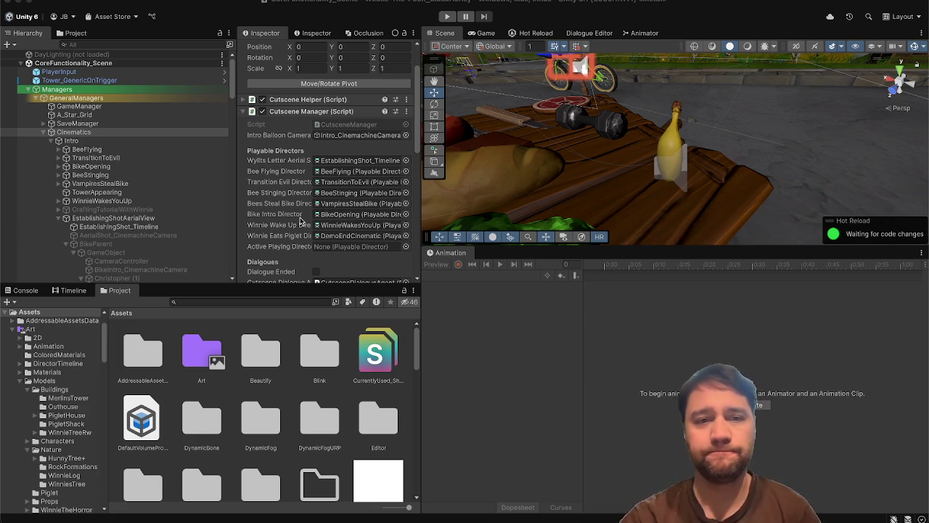
pyautogui.scroll(-10, 301, 221)
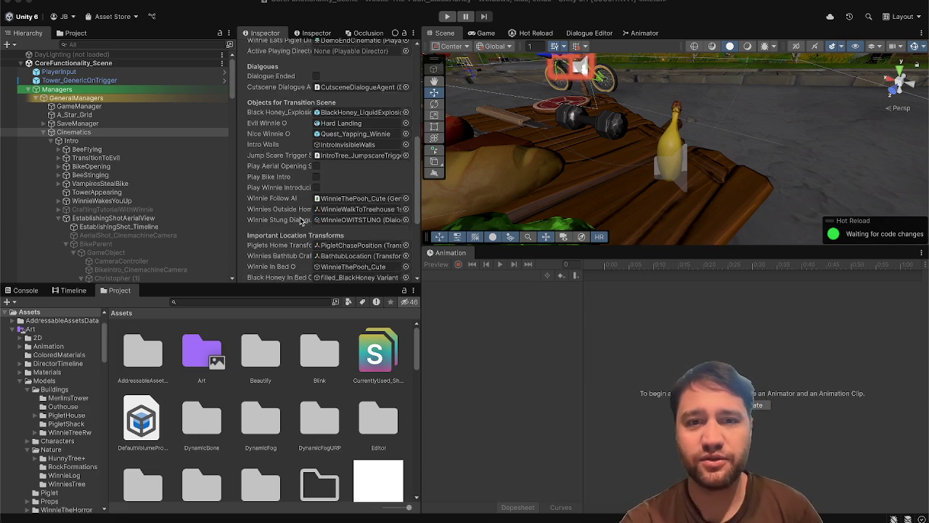
pyautogui.scroll(-5, 301, 221)
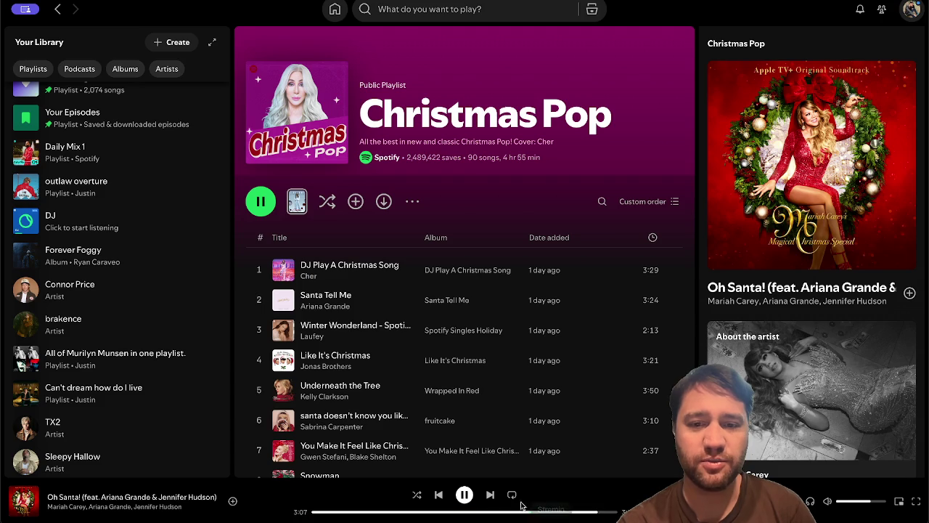
pyautogui.click(490, 494)
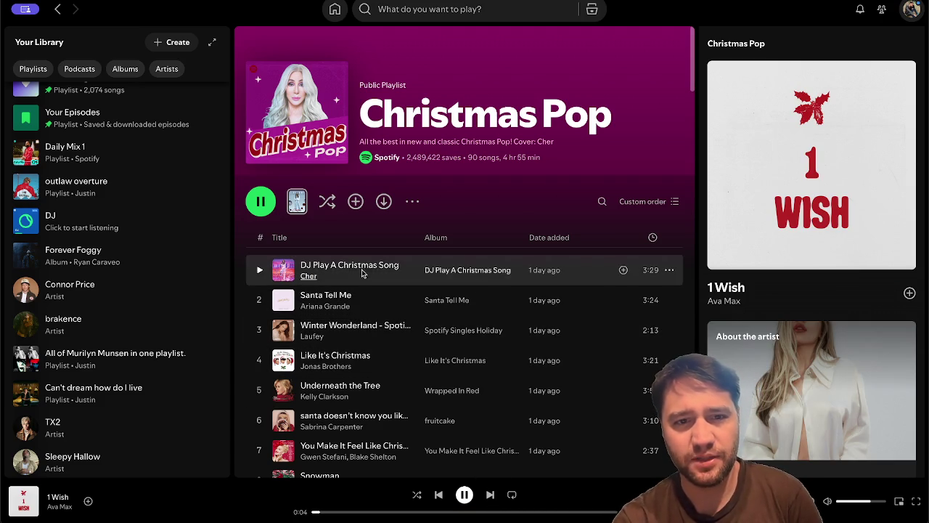
pyautogui.scroll(-15, 368, 345)
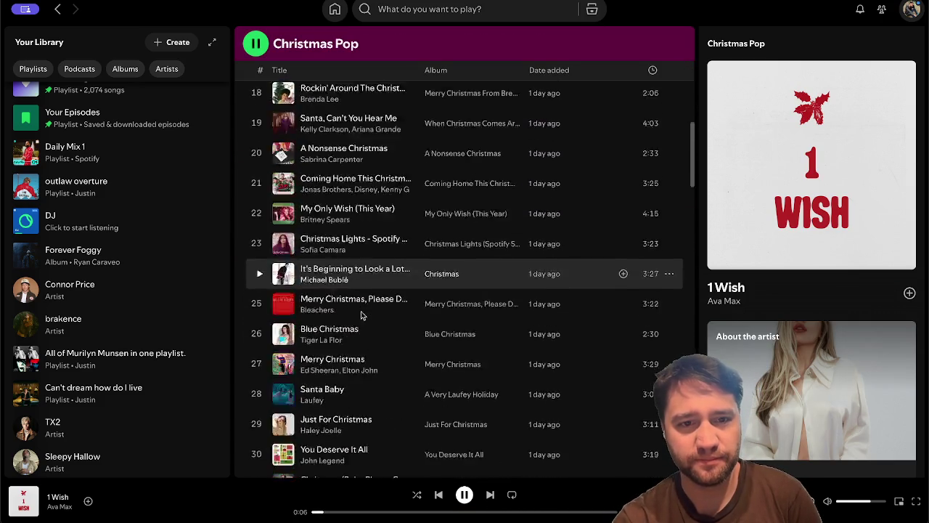
pyautogui.scroll(-1, 360, 299)
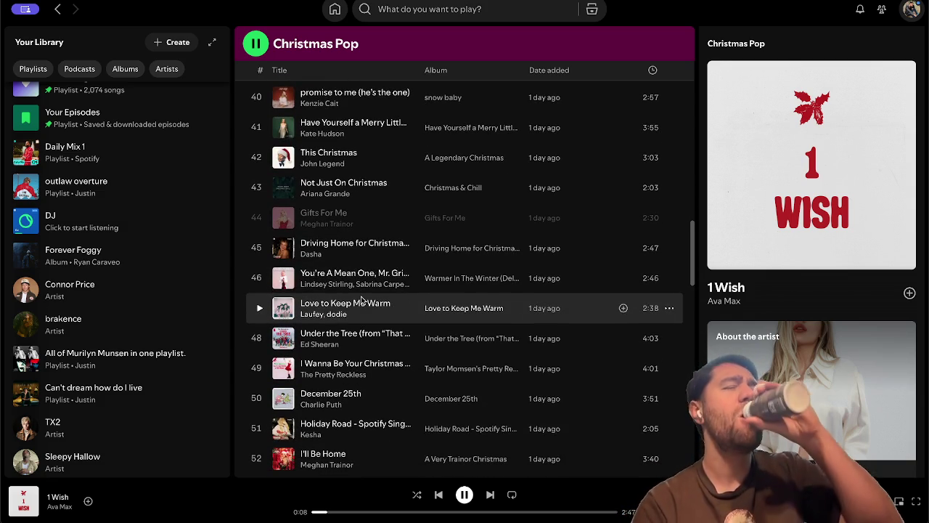
pyautogui.scroll(-14, 361, 300)
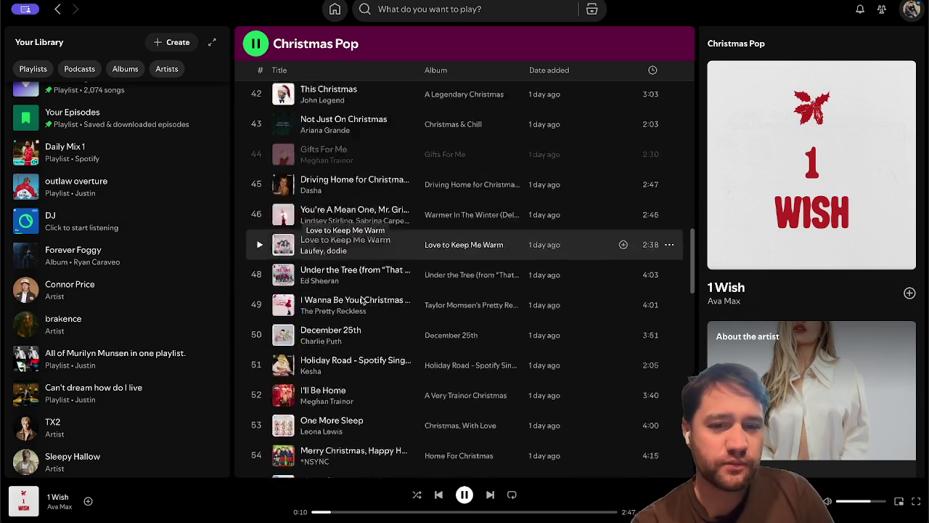
pyautogui.scroll(-2, 361, 300)
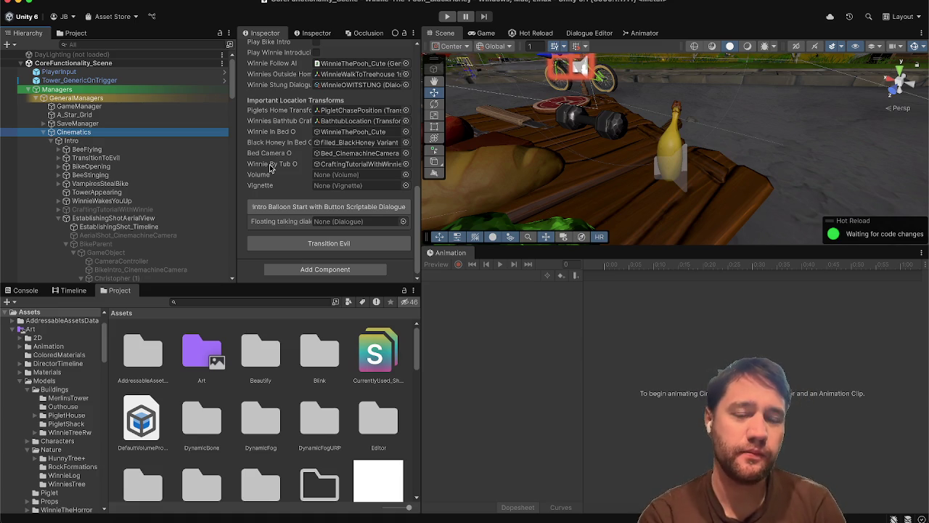
pyautogui.scroll(10, 270, 169)
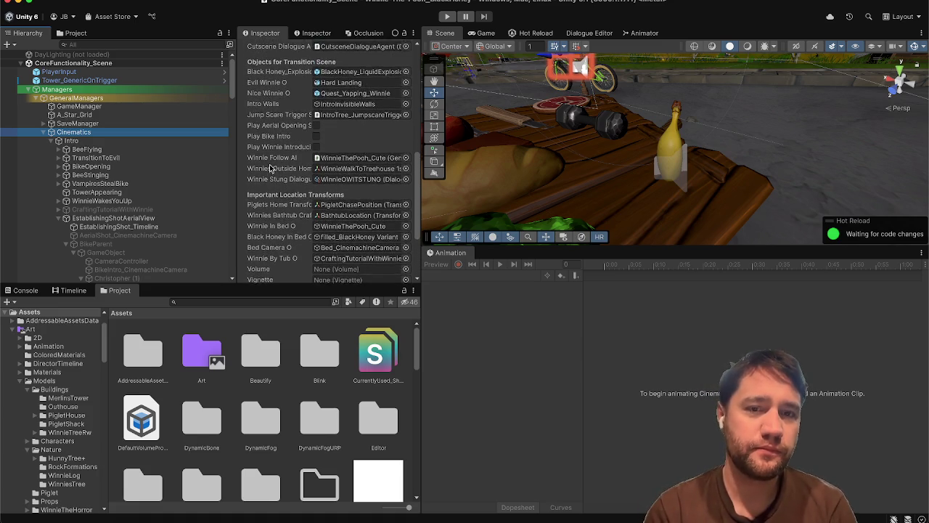
pyautogui.scroll(5, 269, 167)
pyautogui.scroll(-6, 270, 165)
pyautogui.scroll(-1, 269, 168)
pyautogui.scroll(-10, 180, 175)
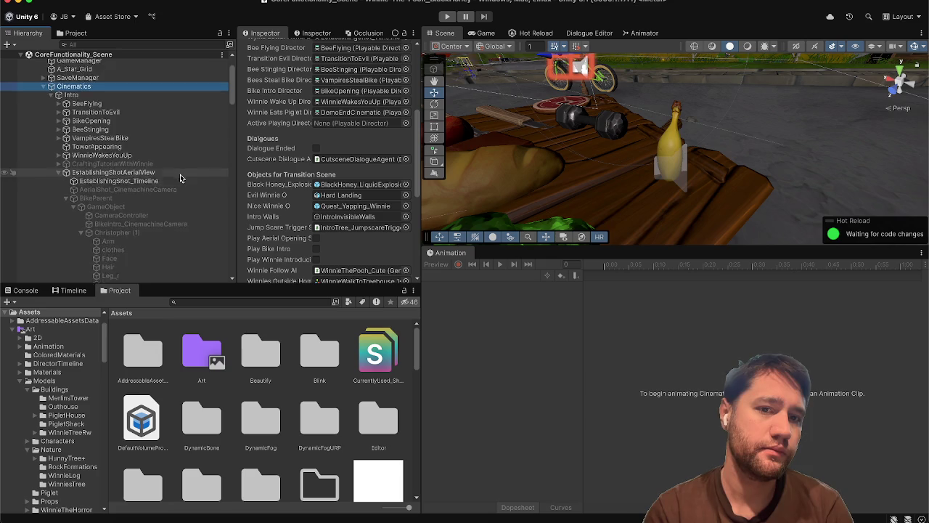
pyautogui.scroll(-10, 180, 174)
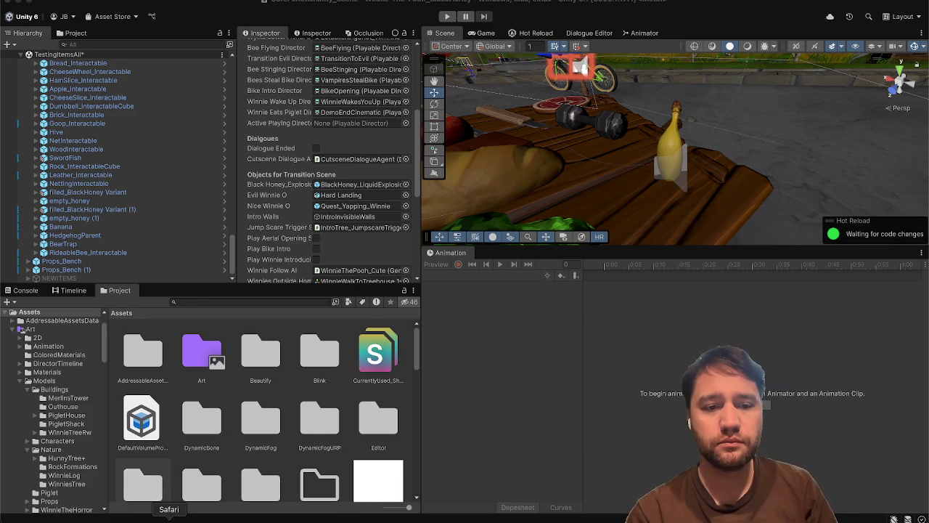
pyautogui.press('super+Tab')
pyautogui.click(390, 165)
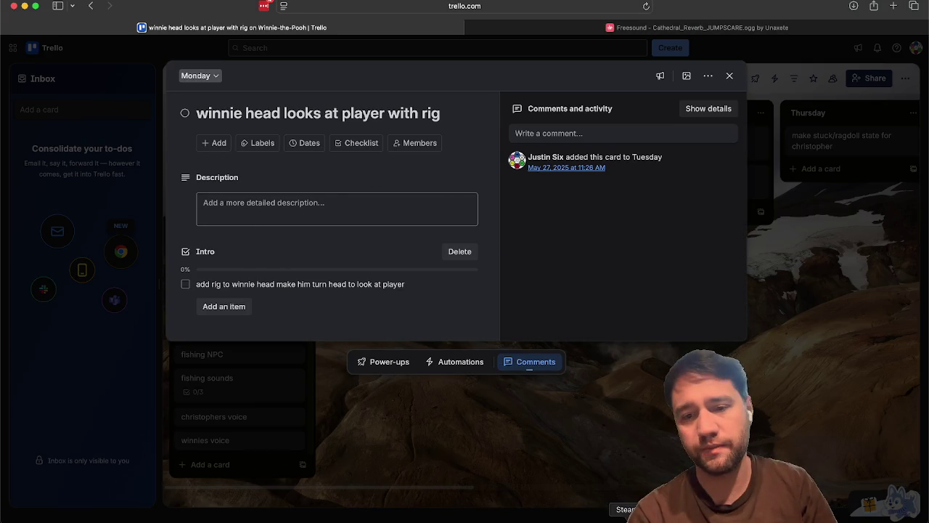
pyautogui.press('super+Tab')
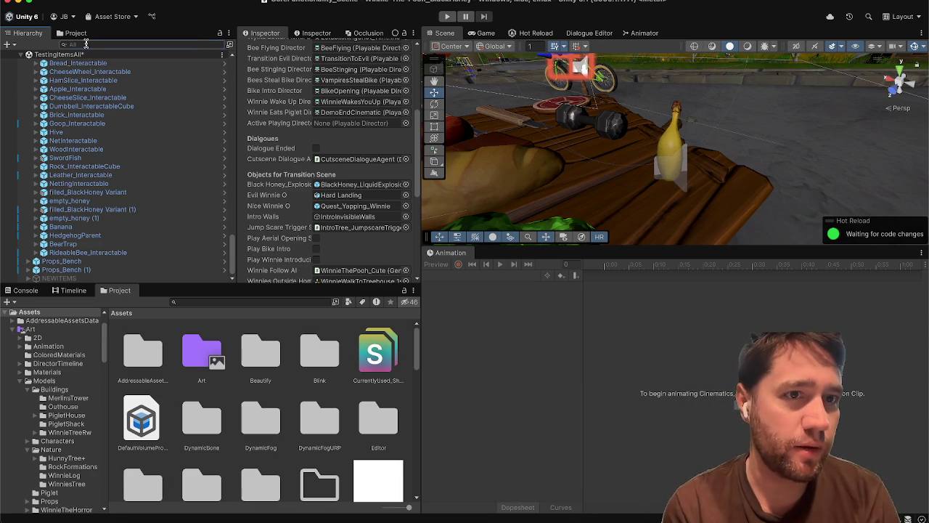
# Search the Hierarchy for 'spawning' and select SpawningWinnieThePooh.
pyautogui.click(86, 43)
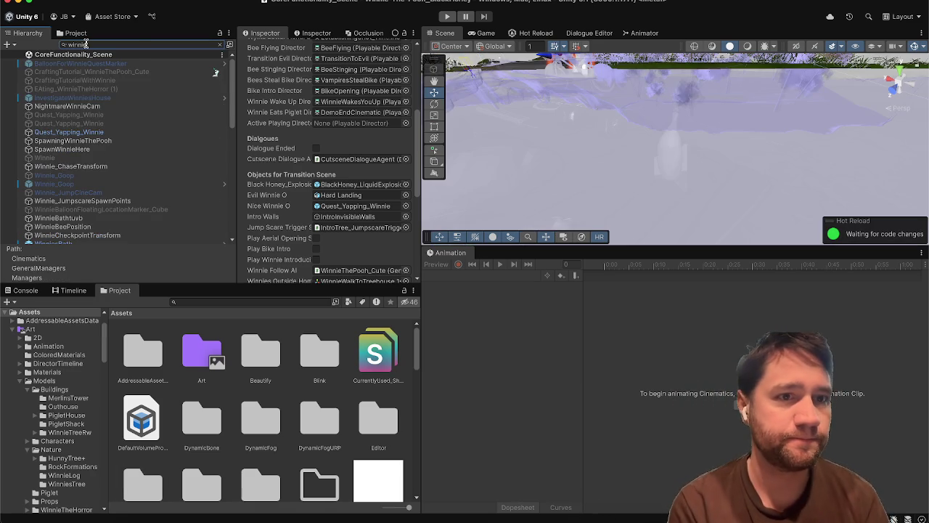
pyautogui.scroll(5, 123, 171)
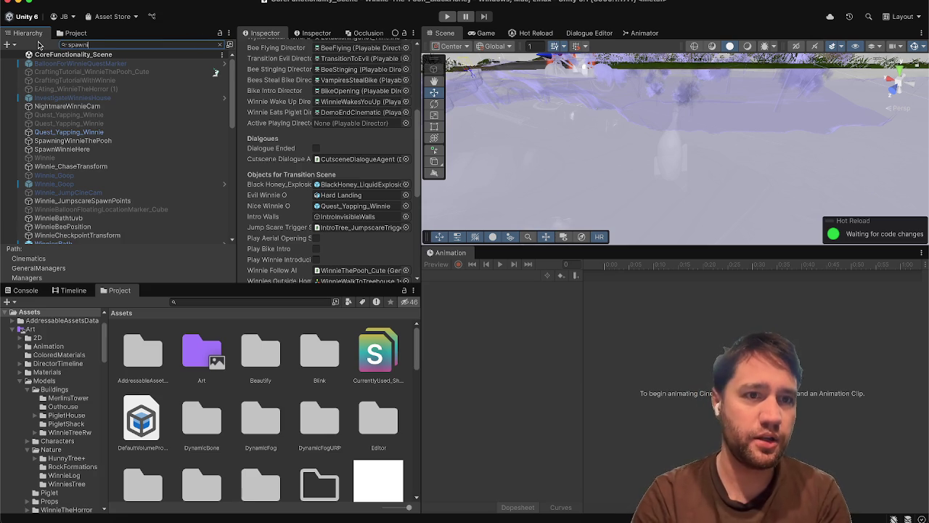
pyautogui.write('ing')
pyautogui.click(43, 63)
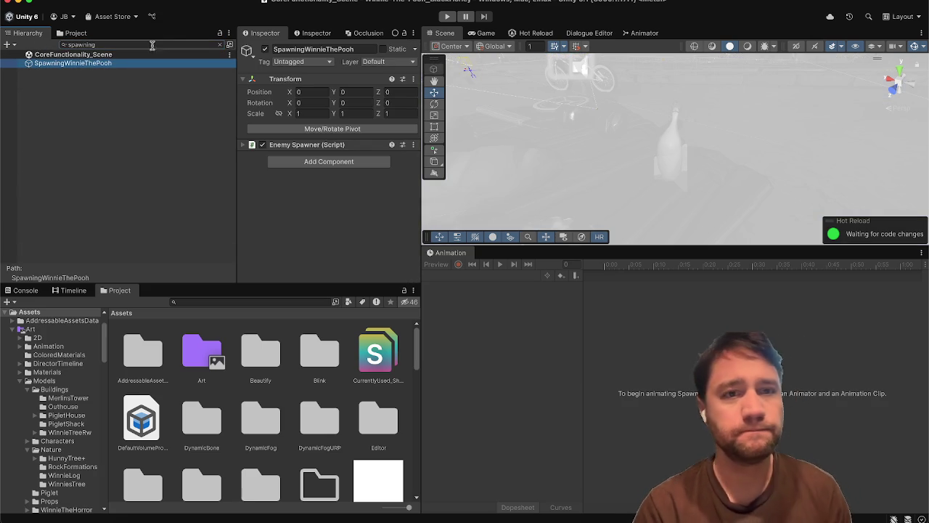
# Clear the search, select AngryBear_Enemy, and open its prefab for editing.
pyautogui.click(227, 44)
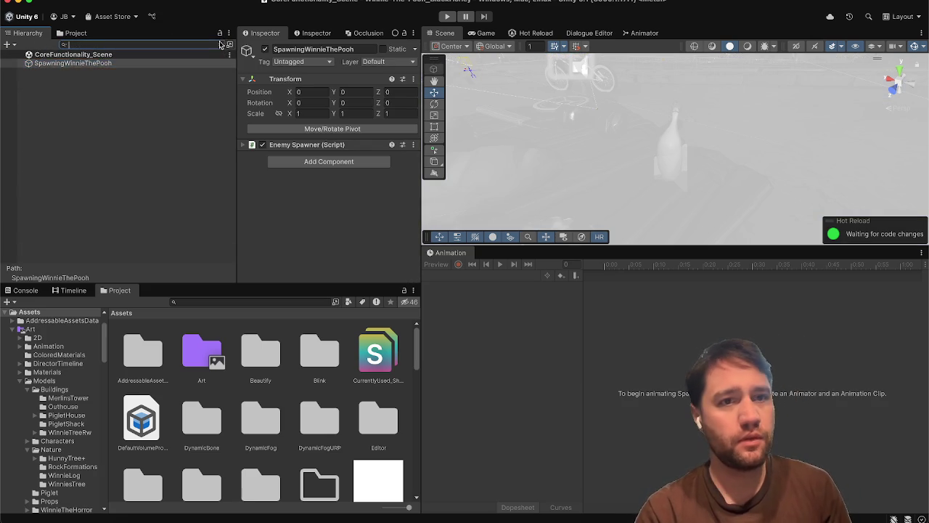
pyautogui.scroll(-1, 73, 154)
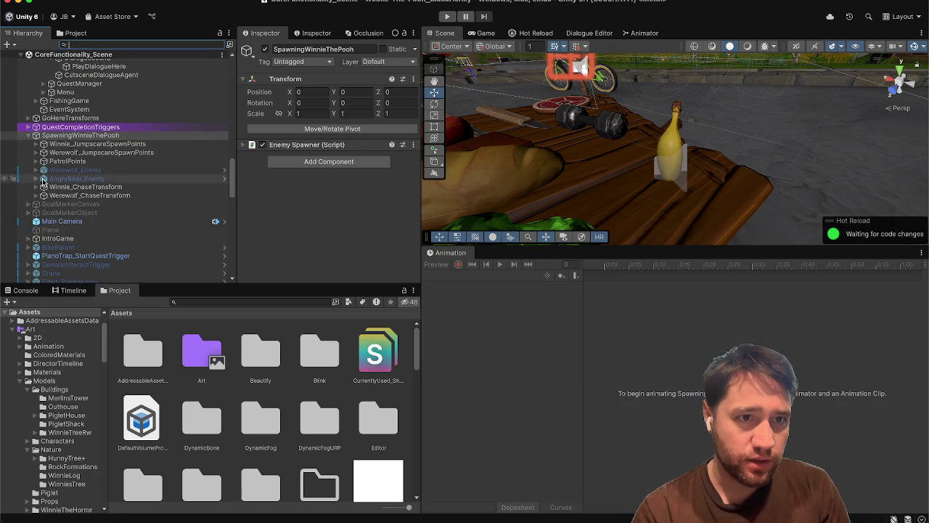
pyautogui.click(58, 179)
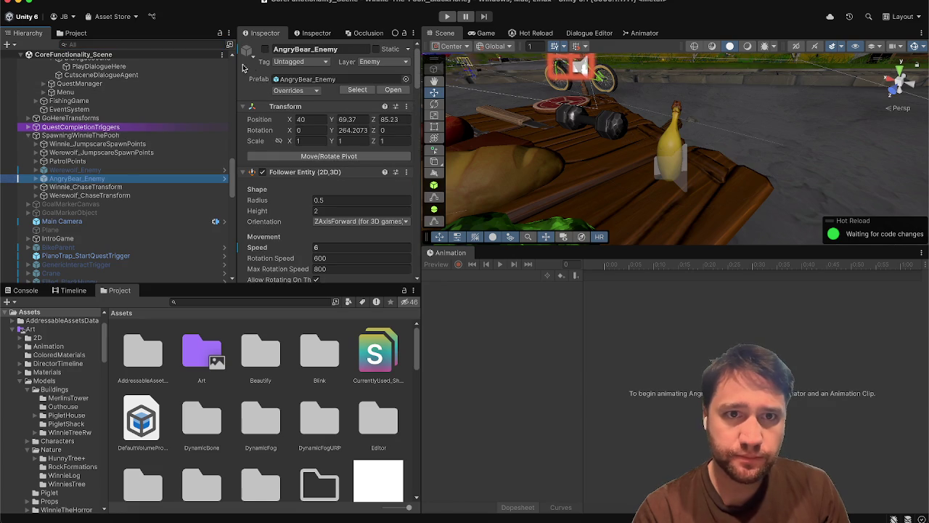
pyautogui.click(392, 90)
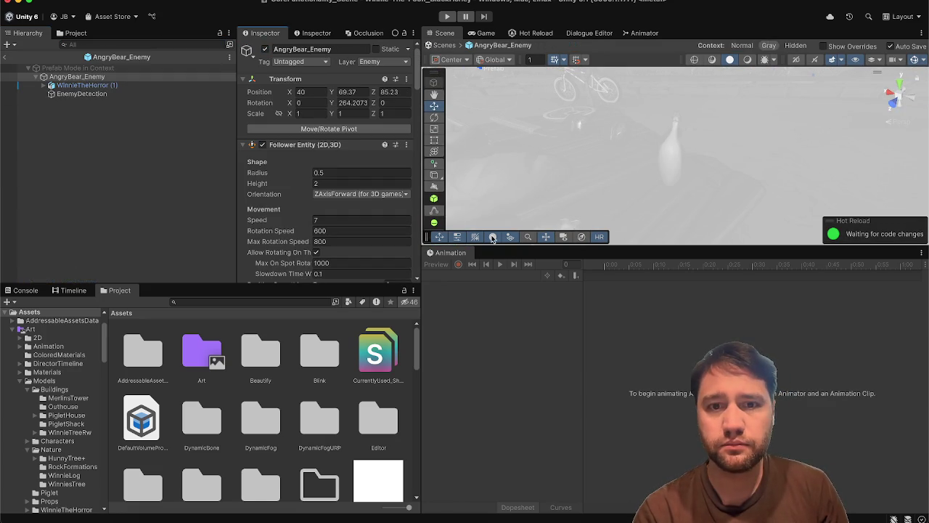
# Select and frame the WinnieTheHorror (1) model, looking through the menus for rigging options.
pyautogui.click(86, 85)
pyautogui.press('f')
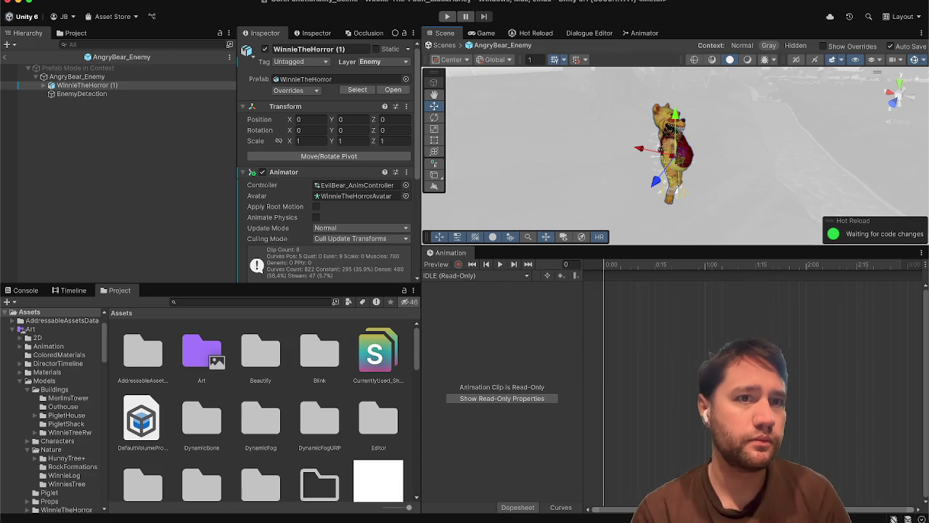
pyautogui.click(90, 0)
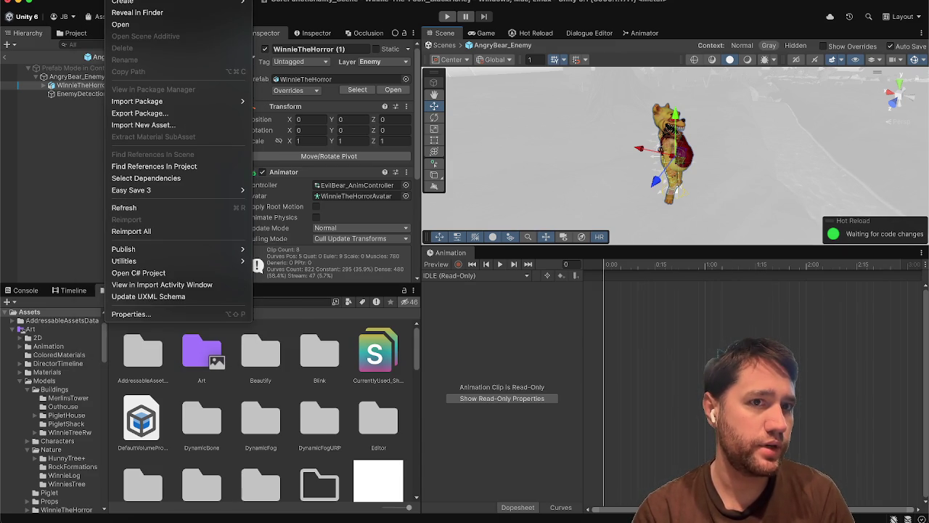
pyautogui.moveTo(160, 0)
pyautogui.moveTo(120, 0)
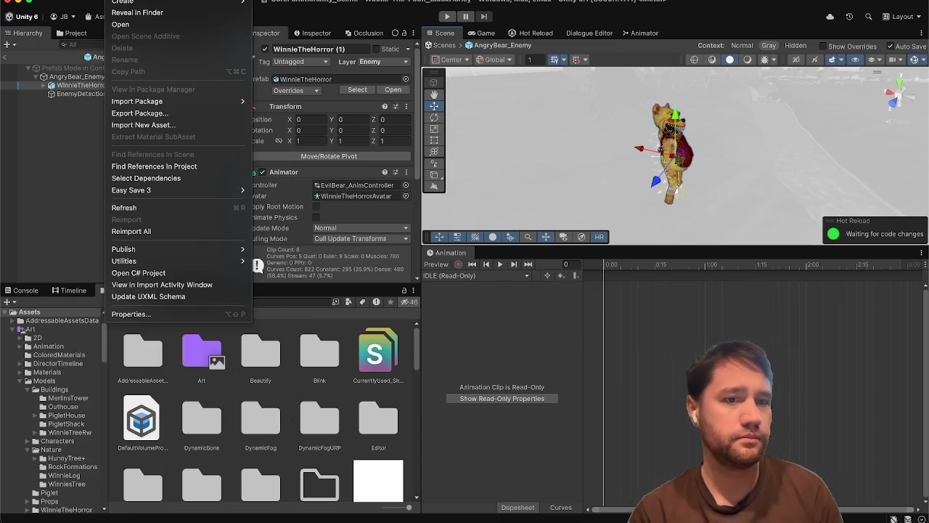
pyautogui.moveTo(69, 0)
pyautogui.moveTo(211, 0)
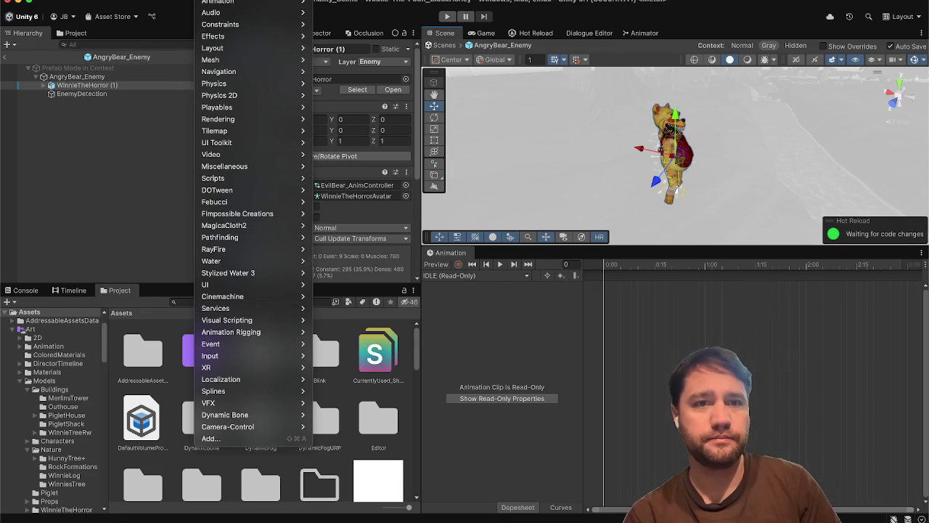
pyautogui.moveTo(180, 149)
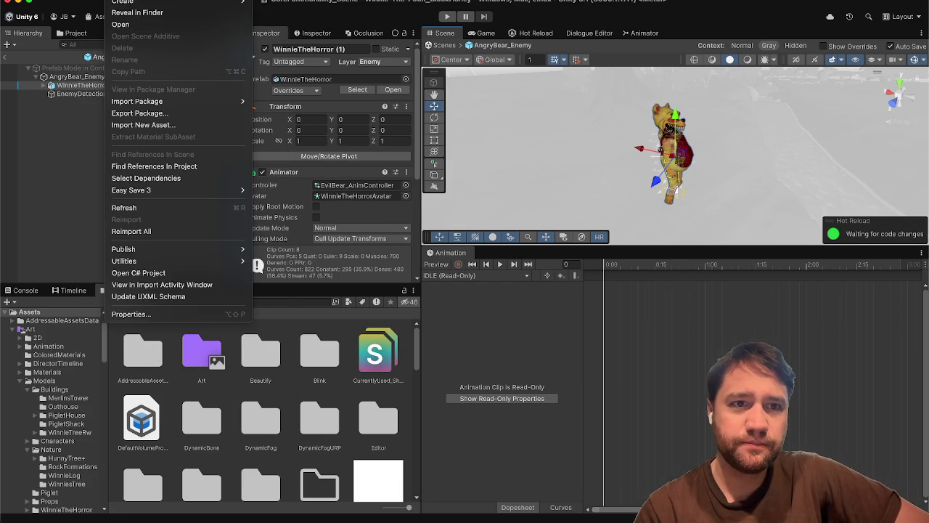
pyautogui.click(53, 132)
# Run Animation Rigging Rig Setup on WinnieTheHorror (1) and orbit to face the character.
pyautogui.click(45, 85)
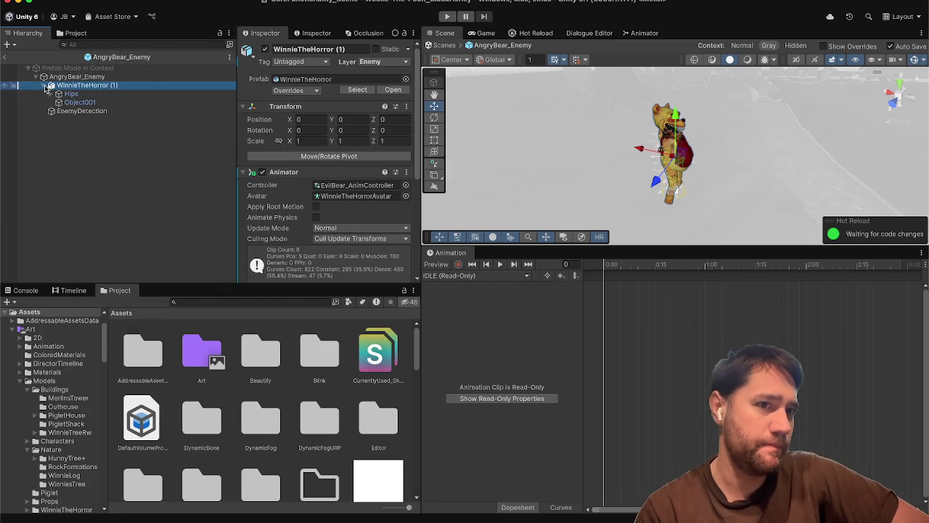
pyautogui.scroll(-5, 256, 216)
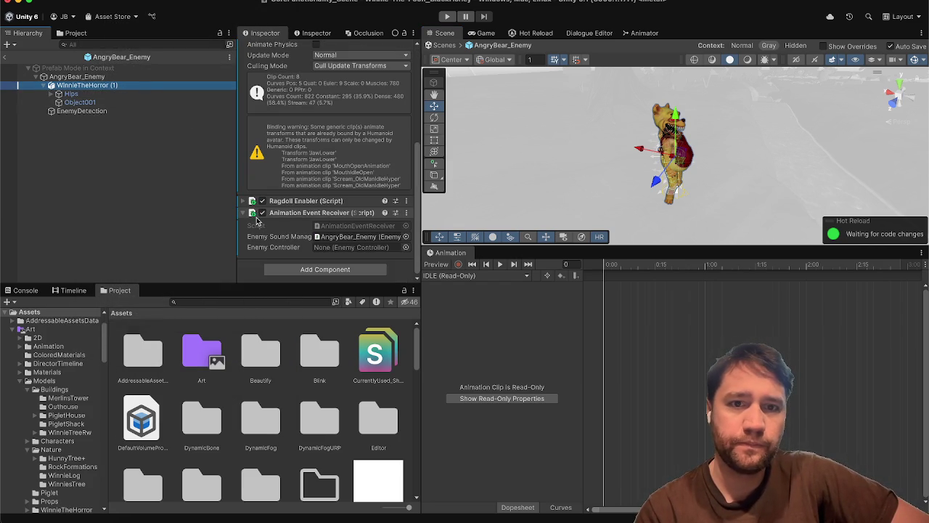
pyautogui.click(305, 0)
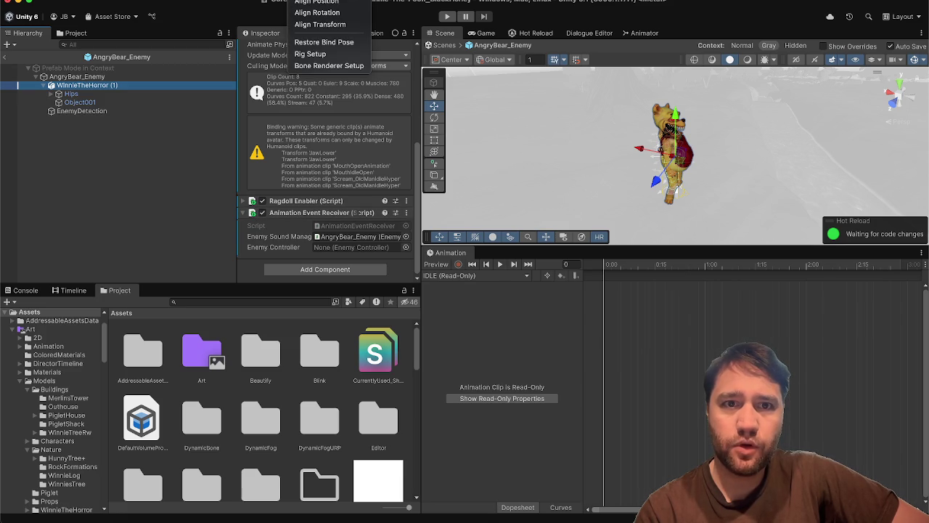
pyautogui.click(328, 55)
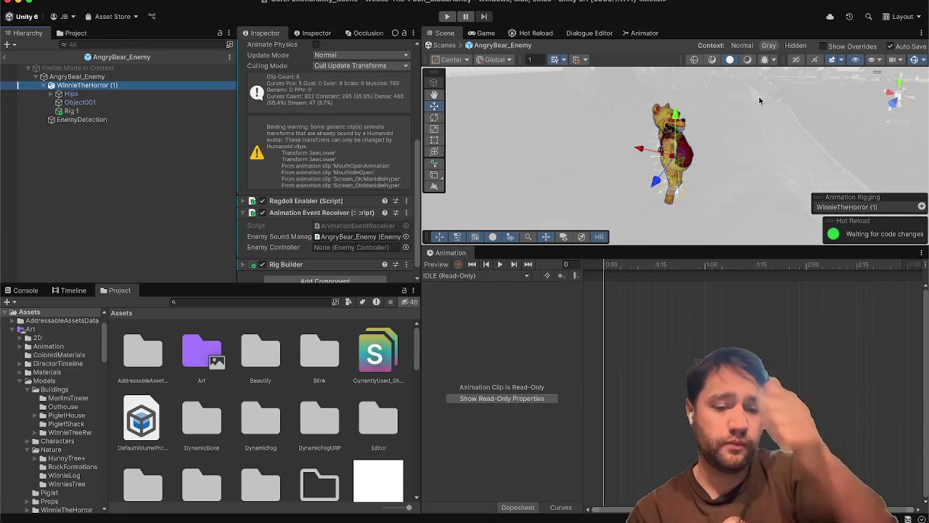
pyautogui.click(708, 129)
pyautogui.keyDown('alt'); pyautogui.moveTo(708, 124); pyautogui.dragTo(507, 94); pyautogui.keyUp('alt')
# Create an empty child named HeadLook under Rig 1, then exit prefab mode.
pyautogui.click(144, 111)
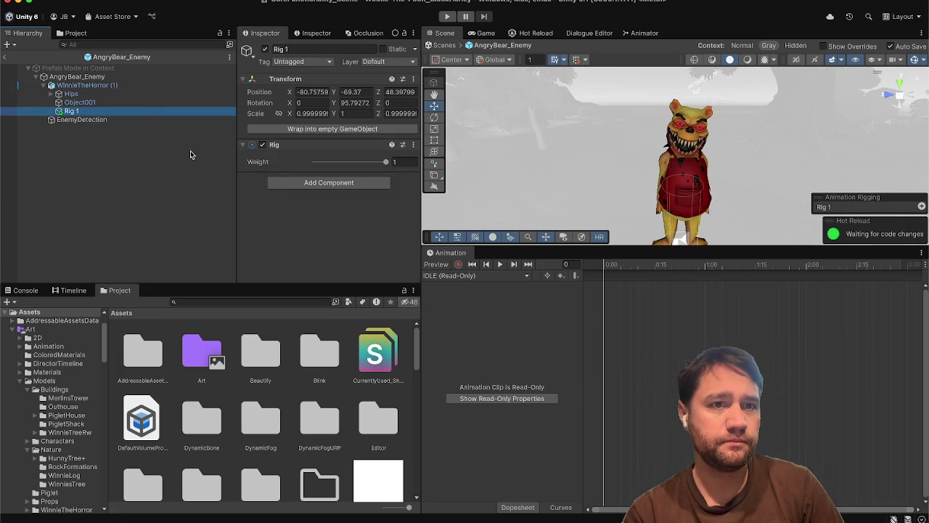
pyautogui.rightClick(145, 112)
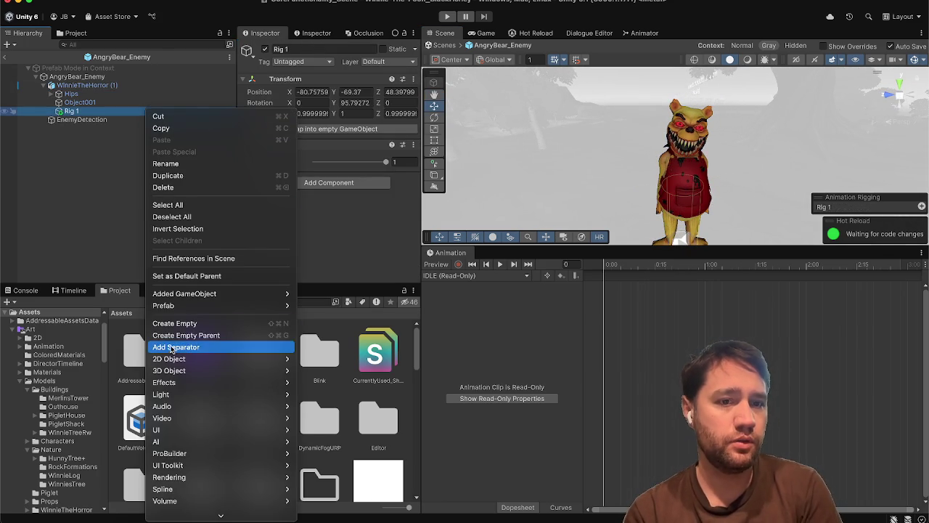
pyautogui.click(175, 324)
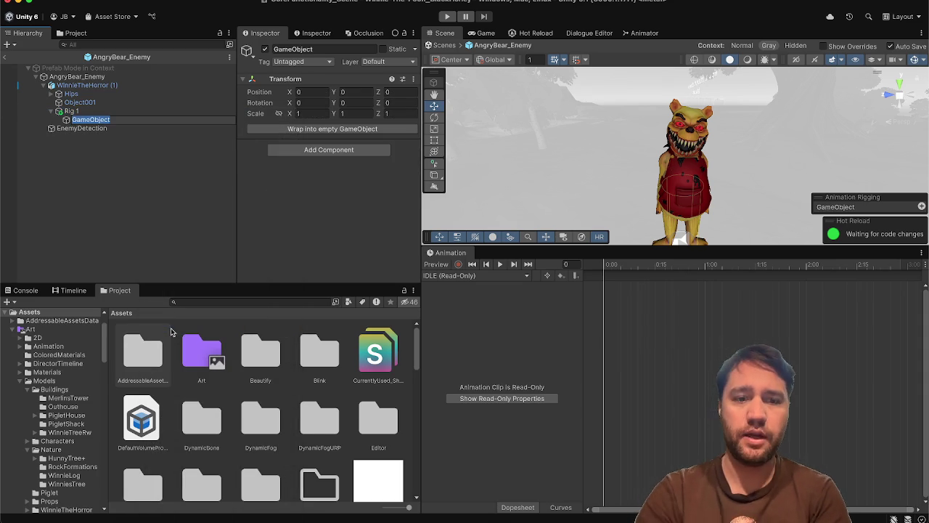
pyautogui.write('HeadLook')
pyautogui.press('Return')
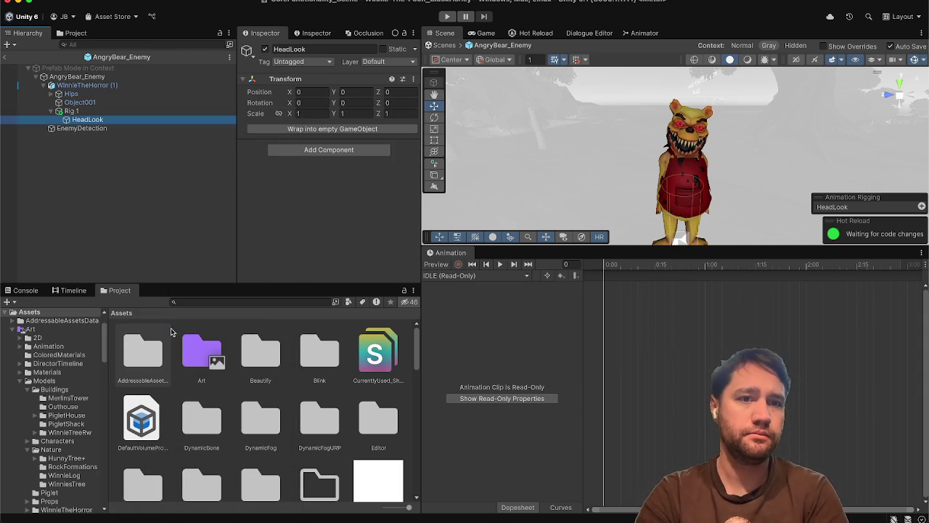
pyautogui.click(147, 217)
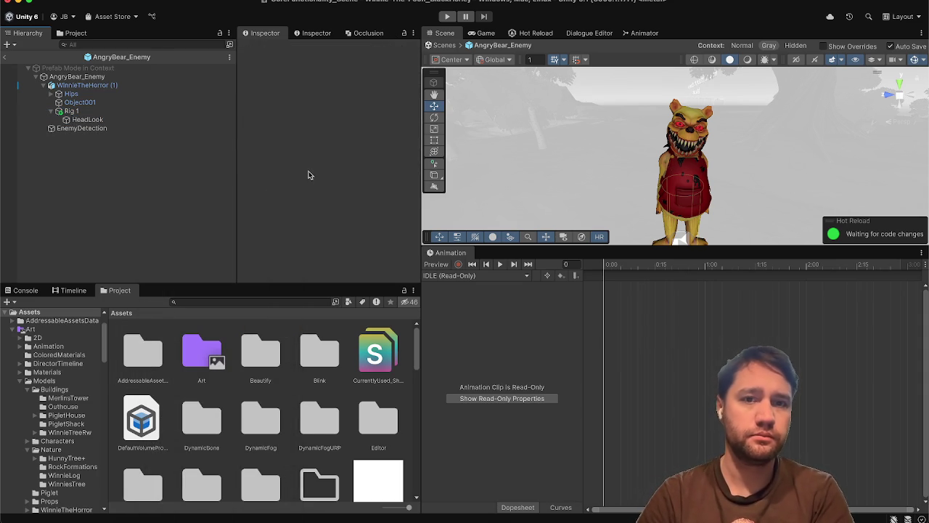
pyautogui.click(5, 58)
pyautogui.scroll(5, 127, 182)
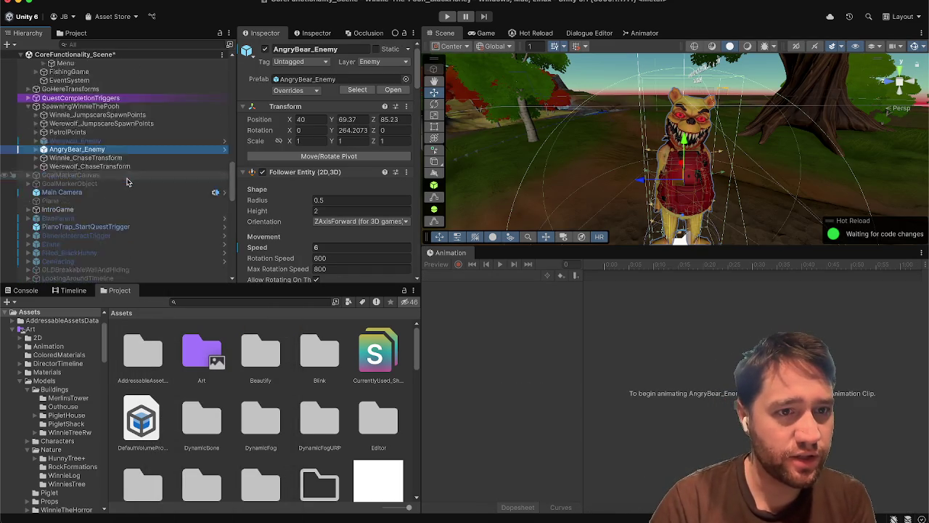
pyautogui.scroll(-6, 127, 181)
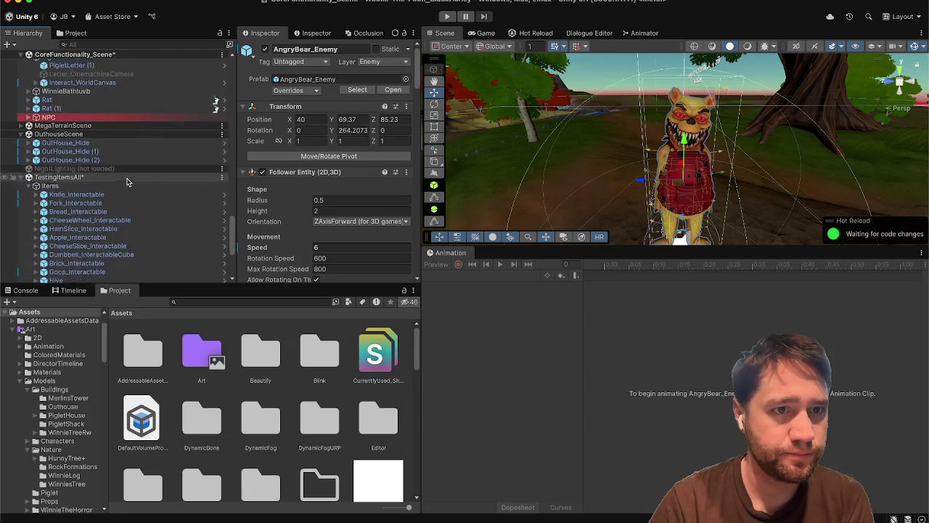
pyautogui.scroll(4, 127, 182)
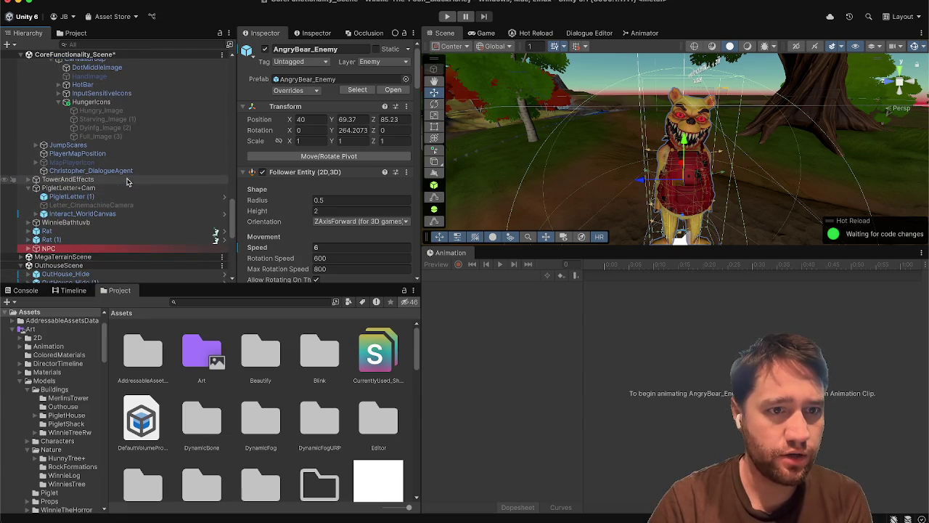
pyautogui.click(29, 244)
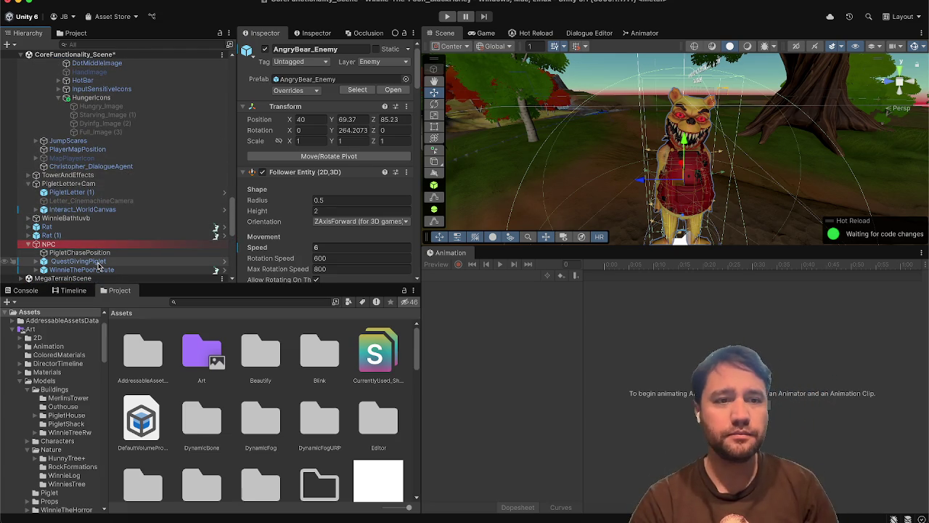
pyautogui.click(79, 261)
pyautogui.press('Right')
pyautogui.press('Down')
pyautogui.press('Right')
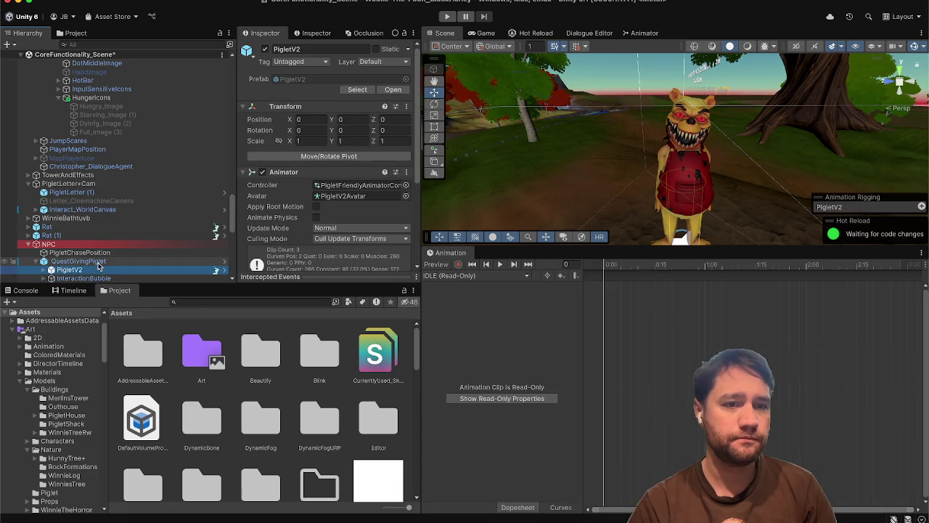
pyautogui.press('Down')
pyautogui.press('Down')
pyautogui.press('Down')
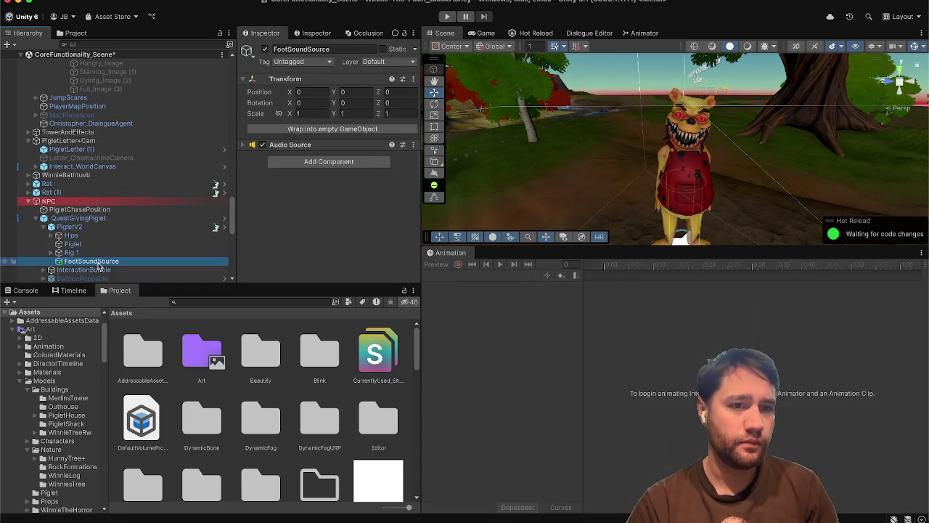
pyautogui.scroll(-1, 319, 190)
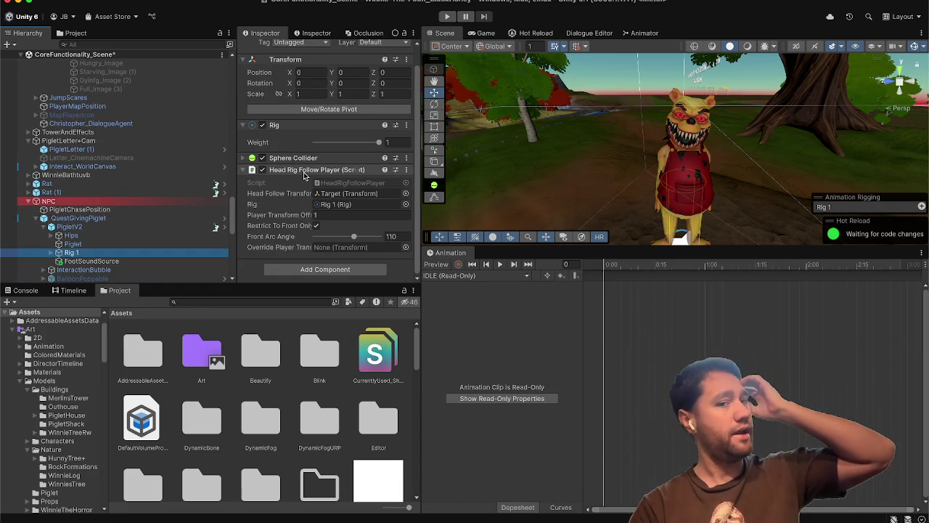
pyautogui.press('Right')
pyautogui.press('Down')
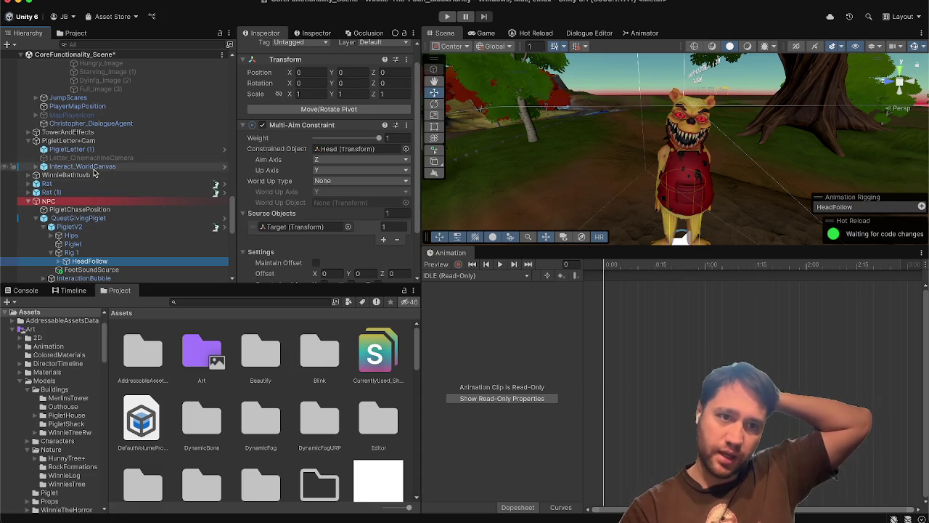
pyautogui.scroll(-10, 92, 174)
pyautogui.scroll(10, 93, 172)
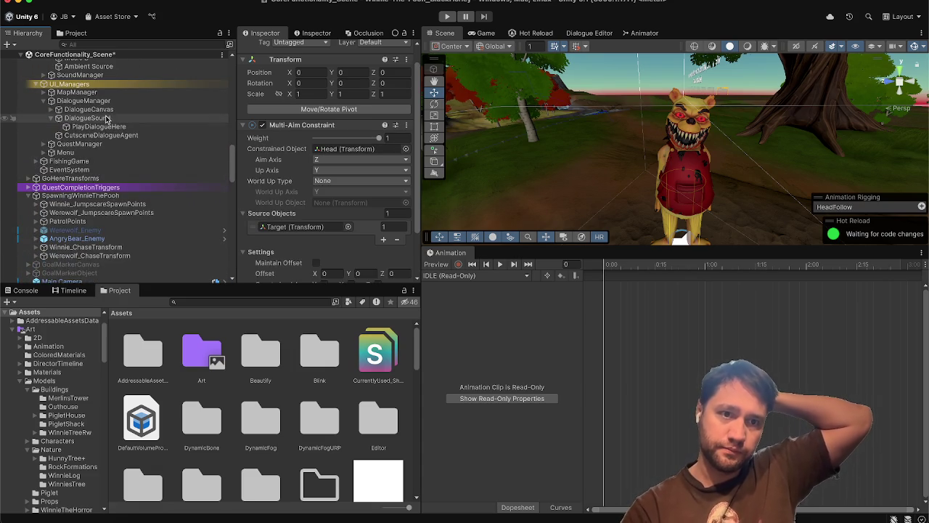
pyautogui.scroll(-10, 107, 116)
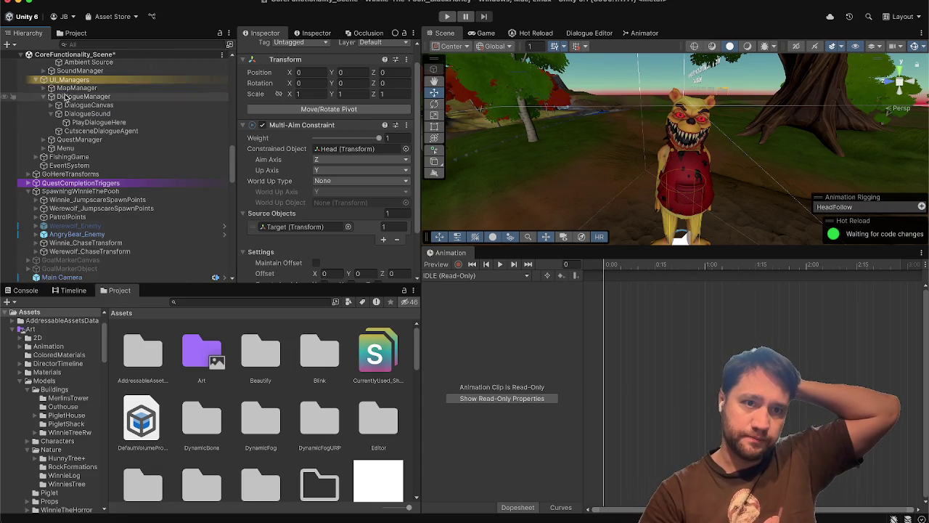
pyautogui.click(28, 122)
pyautogui.click(27, 123)
pyautogui.click(61, 165)
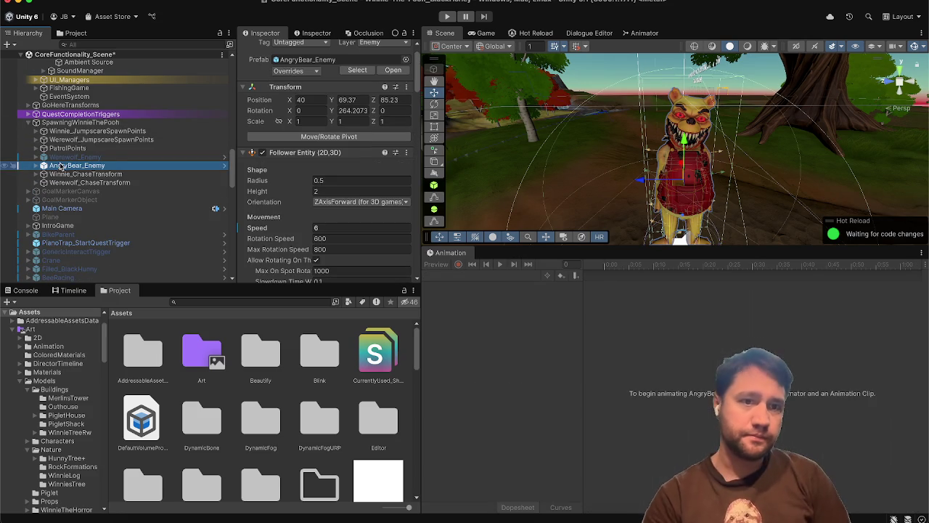
# Expand AngryBear_Enemy down through WinnieTheHorror (1) and Rig 1 to select HeadLook.
pyautogui.scroll(-1, 286, 207)
pyautogui.press('Right')
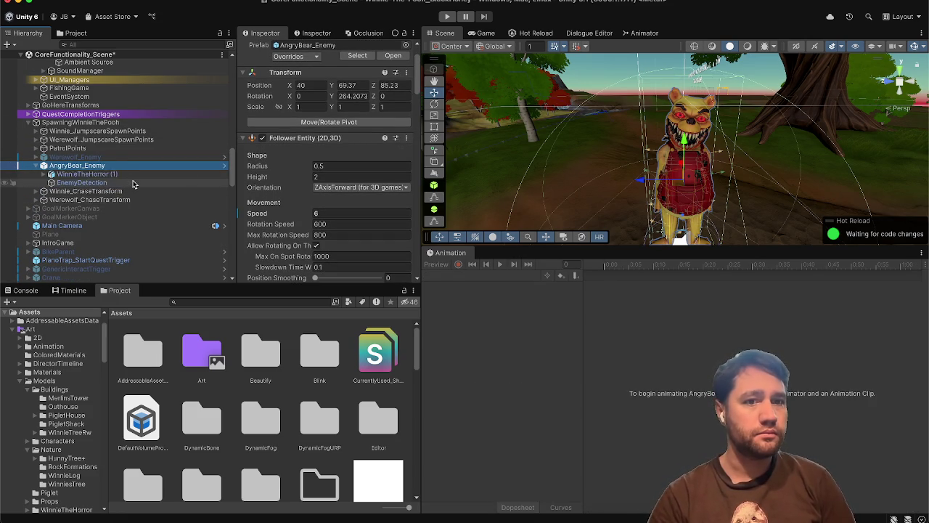
pyautogui.click(133, 184)
pyautogui.press('Up')
pyautogui.press('Right')
pyautogui.press('Down')
pyautogui.press('Down')
pyautogui.press('Down')
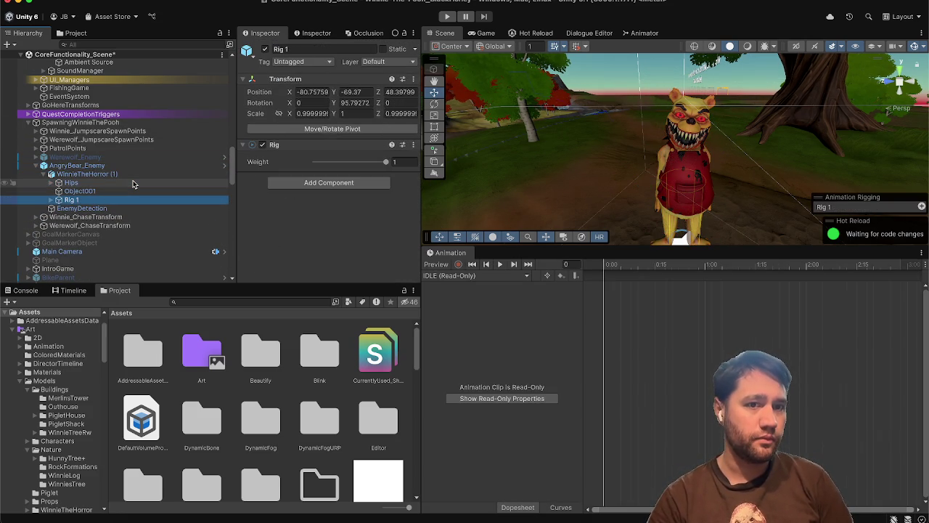
pyautogui.press('Right')
pyautogui.press('Down')
# Add a Multi-Aim Constraint to HeadLook and create an empty child under it.
pyautogui.click(287, 154)
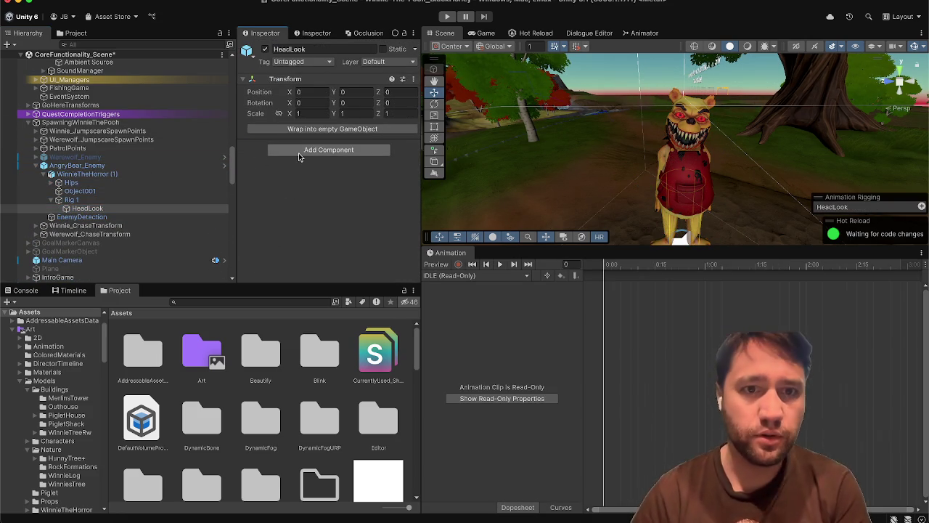
pyautogui.write('multi')
pyautogui.press('Return')
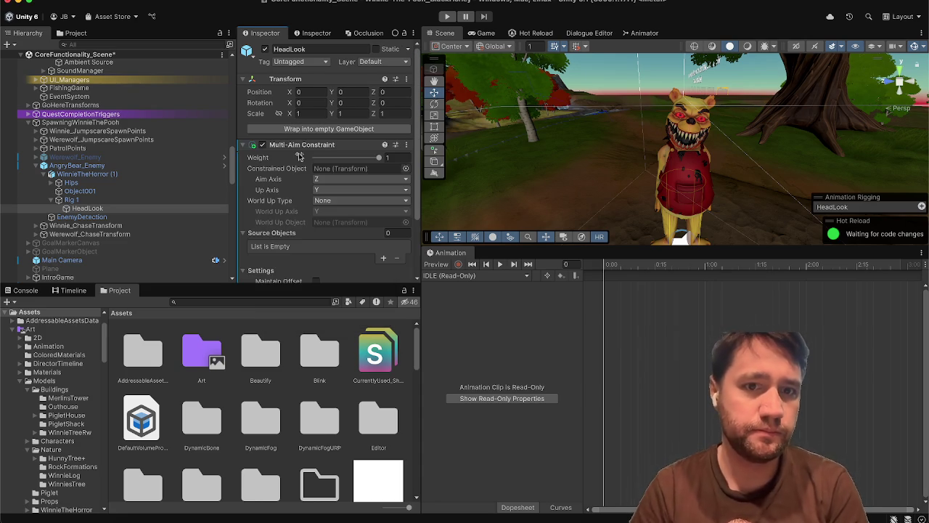
pyautogui.rightClick(157, 210)
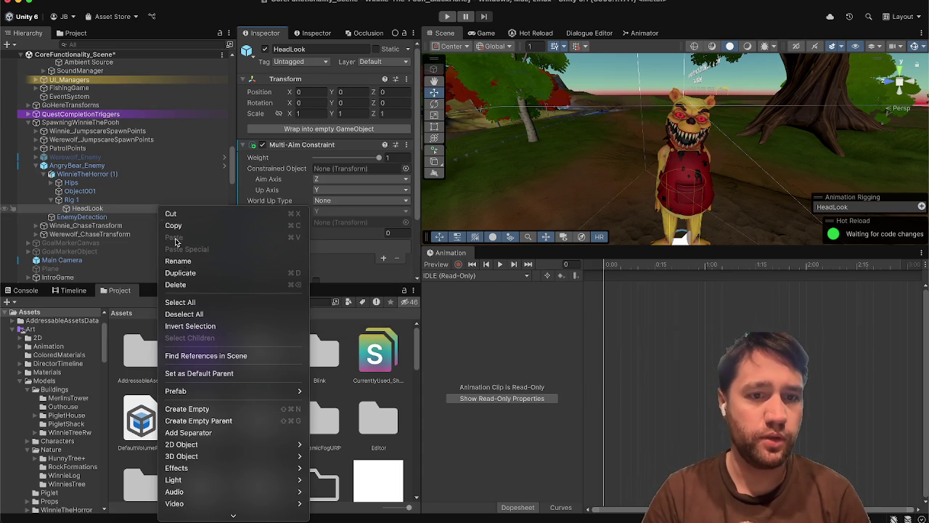
pyautogui.click(204, 407)
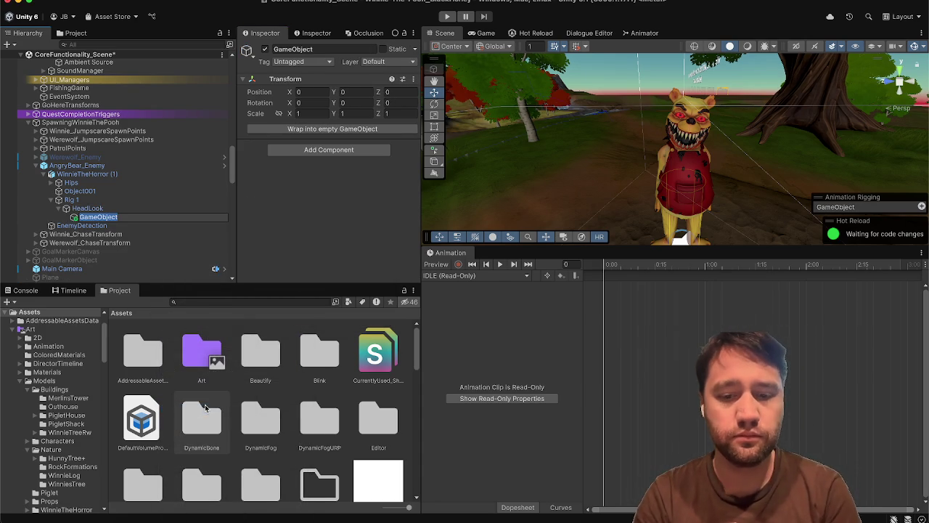
# Name the new child HeadlookTarget, reselect HeadLook, and switch the left dock to the Project assets.
pyautogui.write('HeadlookT')
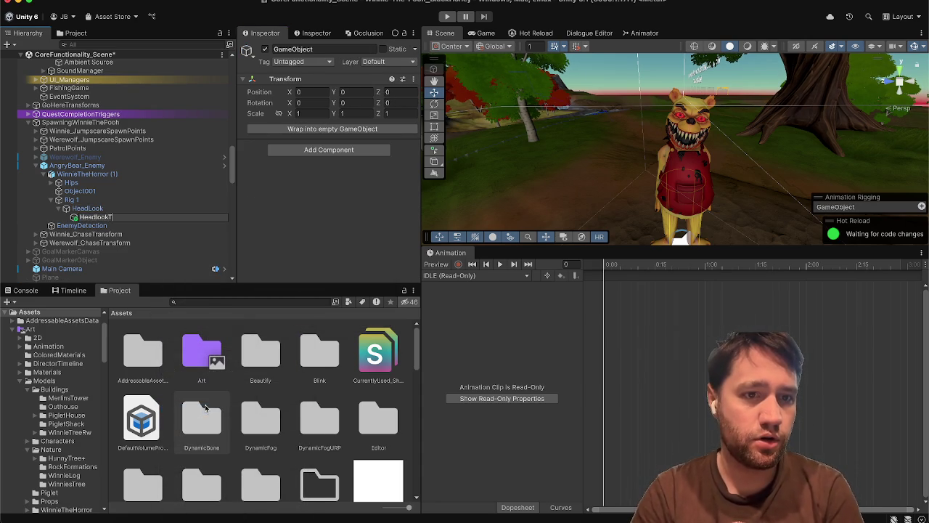
pyautogui.write('arget')
pyautogui.press('Return')
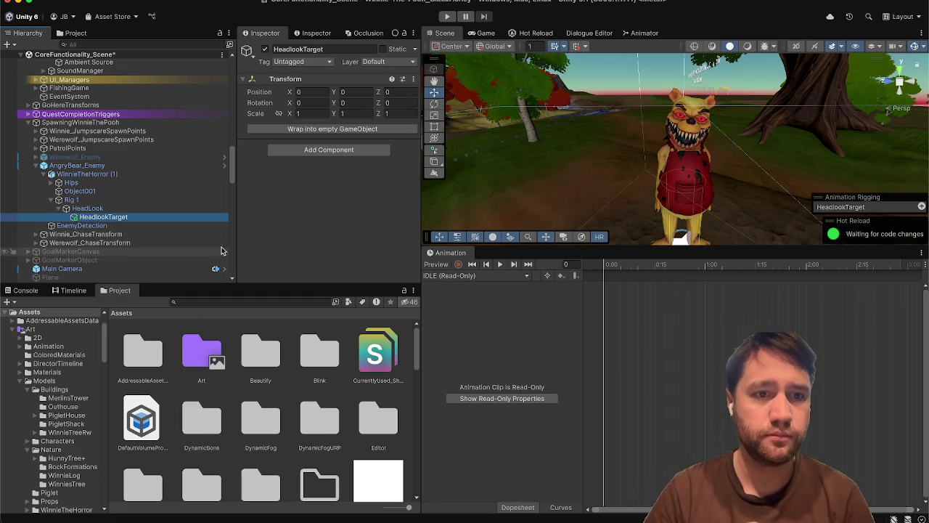
pyautogui.click(190, 205)
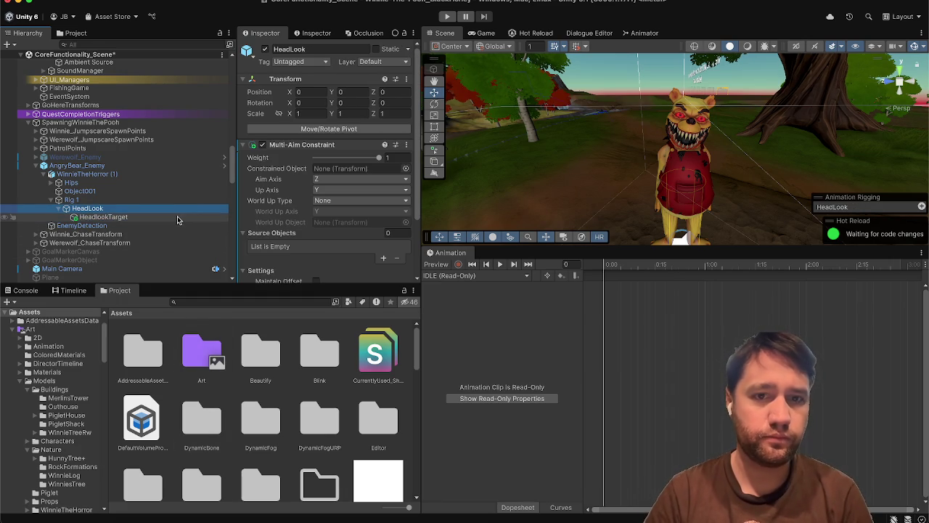
pyautogui.press('super+5')
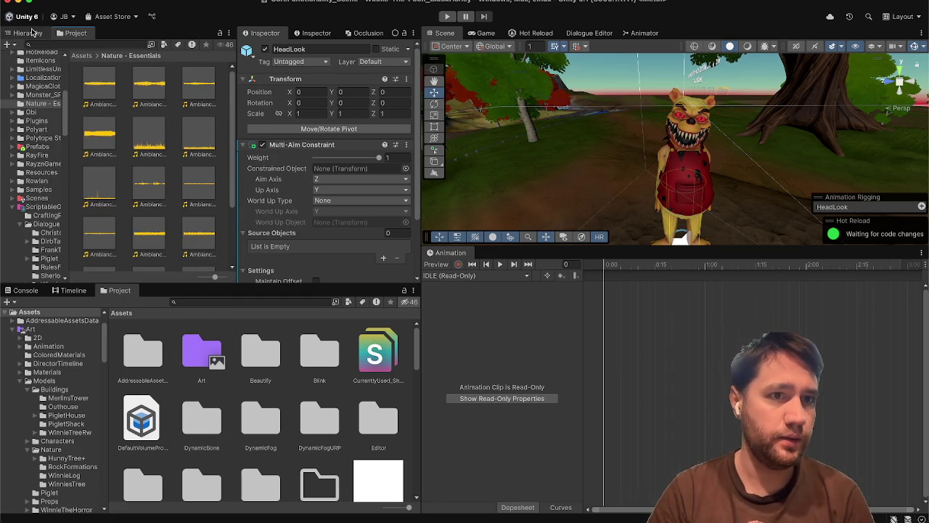
# Back in the Hierarchy, expand the Piglet's rig and select its HeadFollow aim constraint.
pyautogui.click(27, 33)
pyautogui.scroll(-5, 54, 194)
pyautogui.scroll(-3, 54, 194)
pyautogui.click(50, 195)
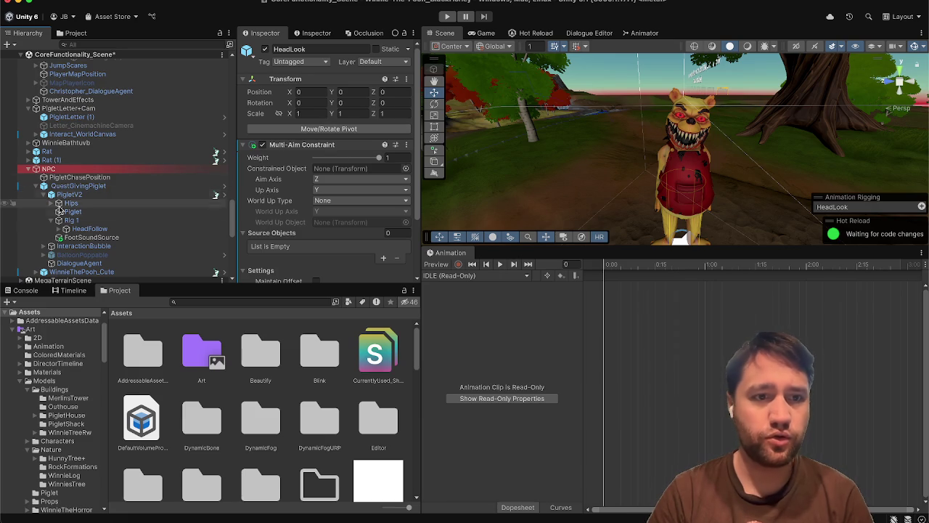
pyautogui.scroll(-2, 62, 218)
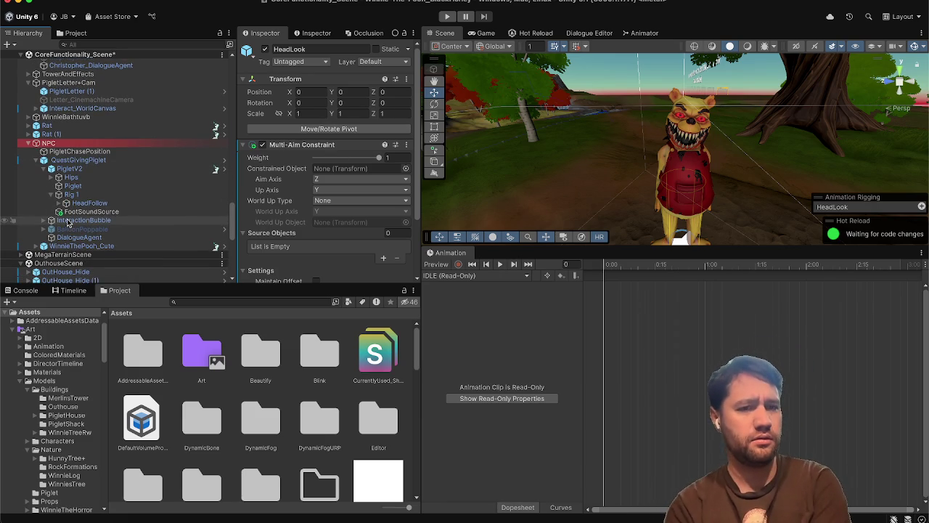
pyautogui.scroll(-1, 67, 223)
pyautogui.click(80, 201)
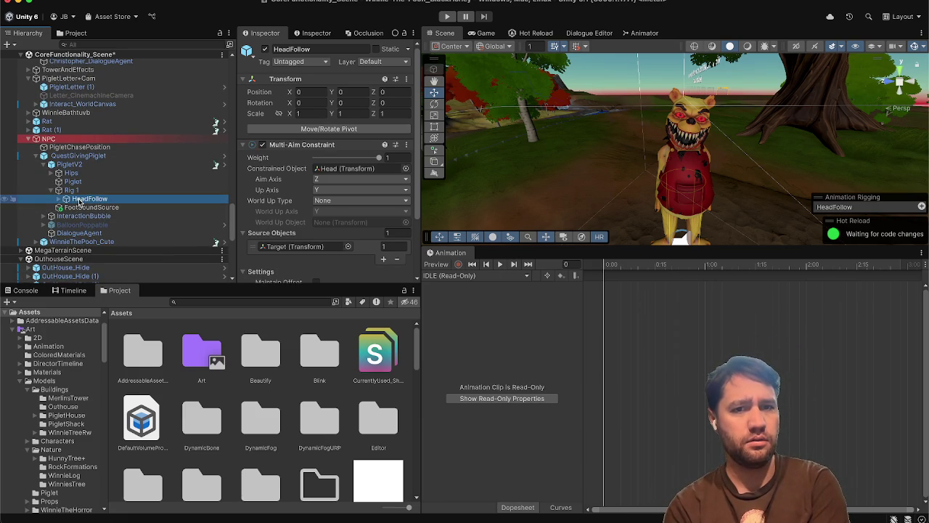
# Review HeadFollow's constraint settings, then select the werewolf's HeadLook object.
pyautogui.scroll(5, 80, 189)
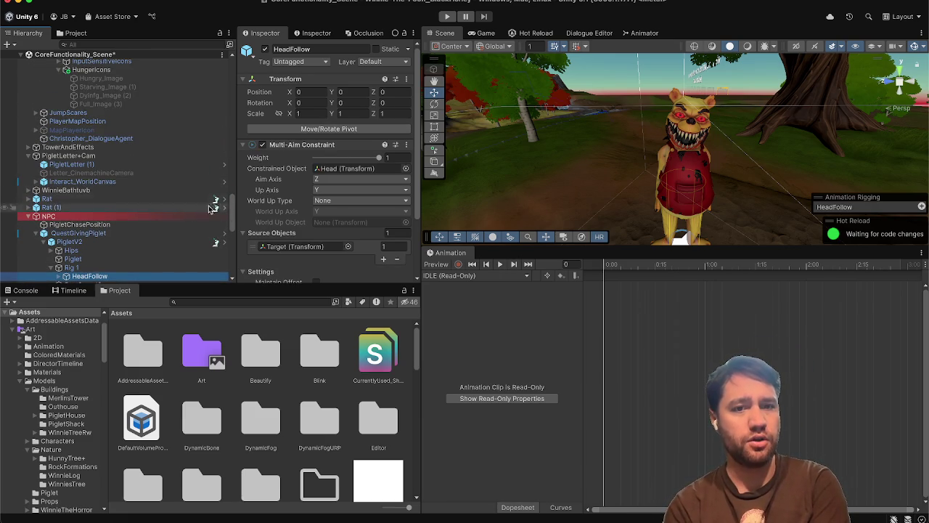
pyautogui.scroll(-10, 74, 168)
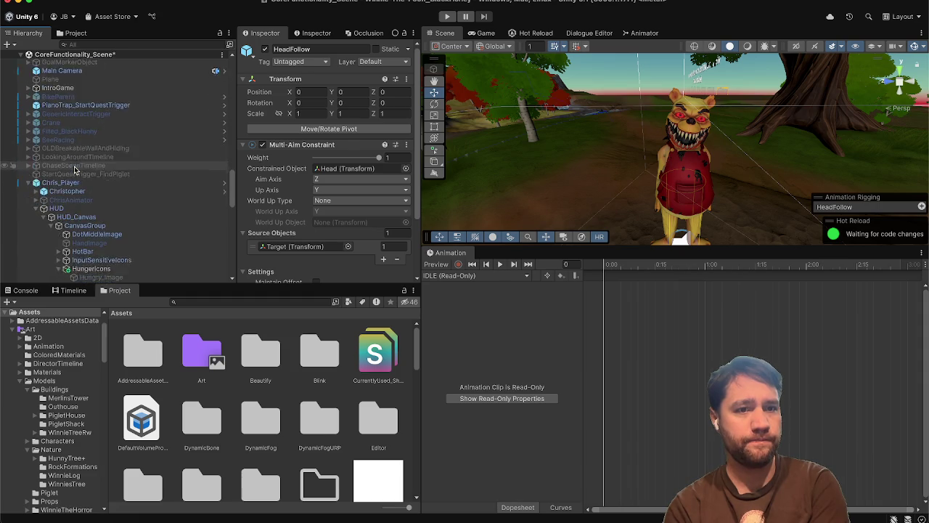
pyautogui.scroll(-6, 74, 168)
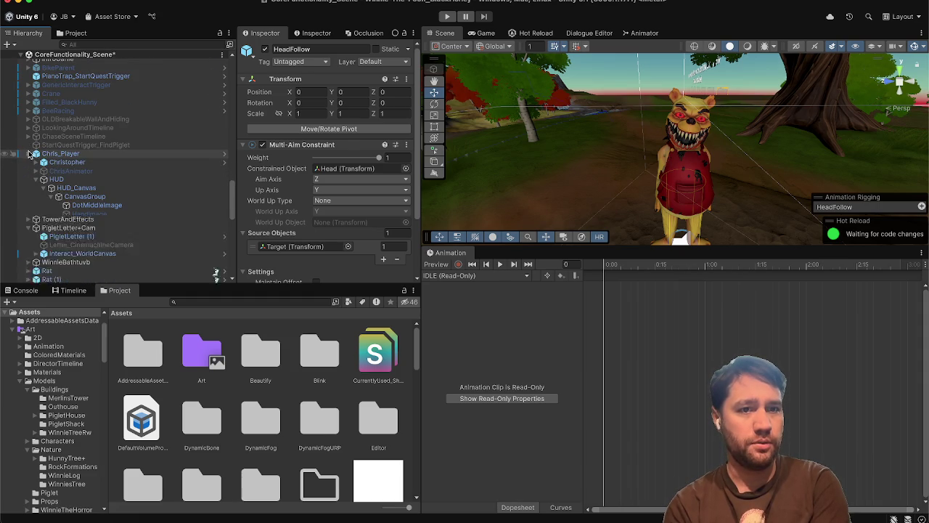
pyautogui.scroll(9, 84, 143)
pyautogui.click(84, 141)
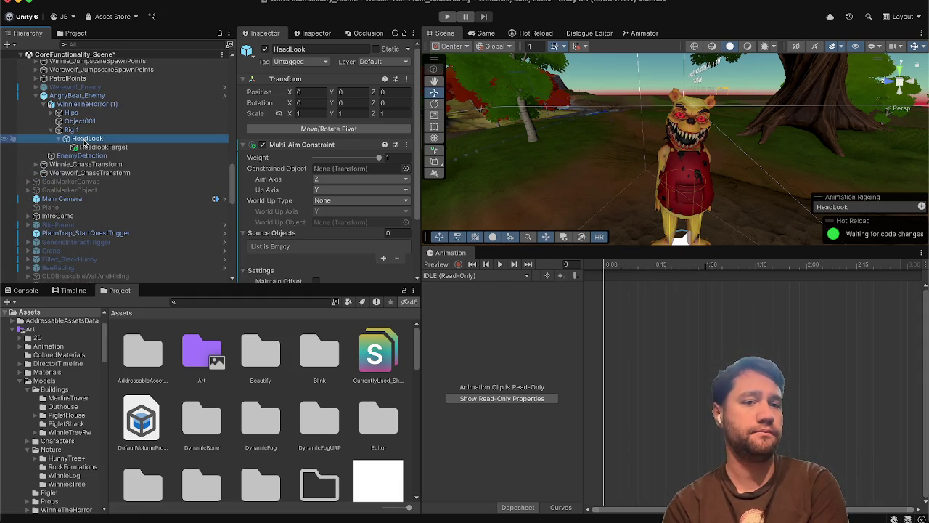
# Expand the werewolf's skeleton from Hips through Spine, Chest and Upperchest down to the Neck bone.
pyautogui.click(132, 130)
pyautogui.click(130, 113)
pyautogui.press('Right')
pyautogui.click(124, 119)
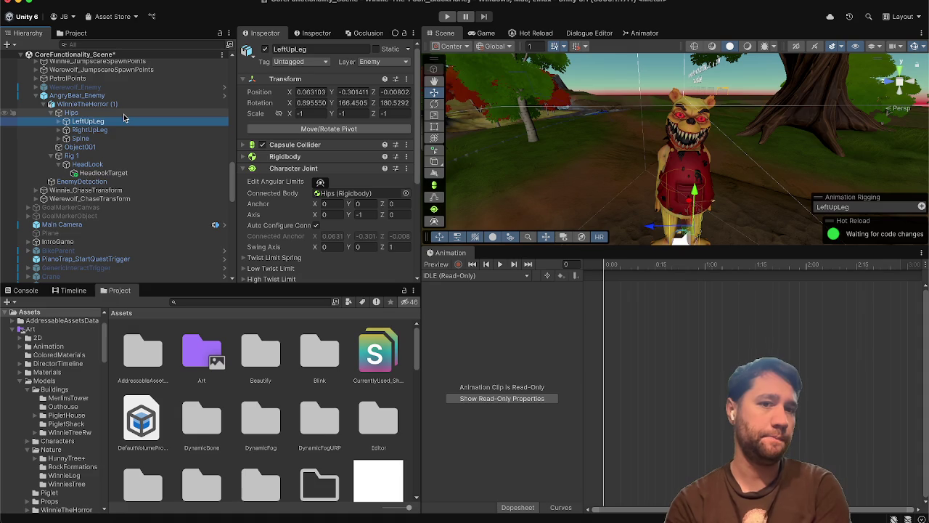
pyautogui.press('Down')
pyautogui.press('Down')
pyautogui.press('Right')
pyautogui.press('Down')
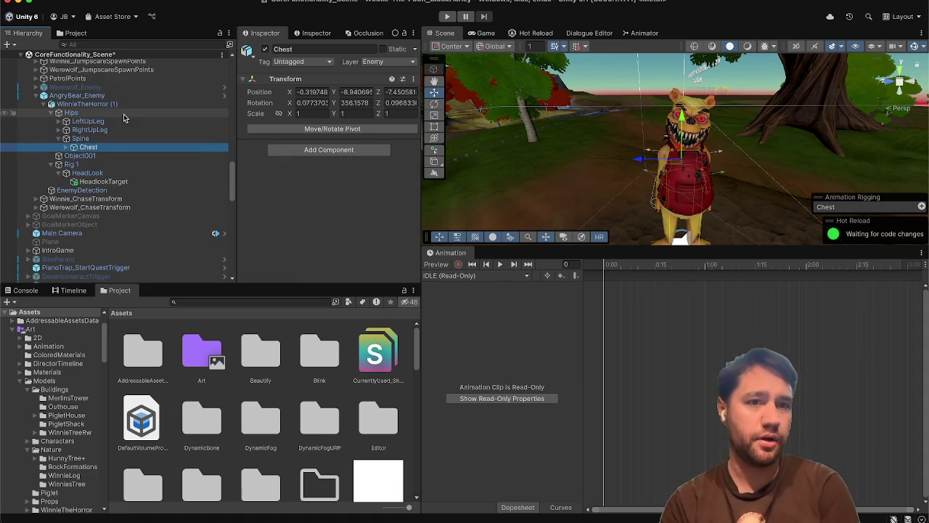
pyautogui.press('Right')
pyautogui.press('Down')
pyautogui.press('Right')
pyautogui.press('Down')
pyautogui.press('Down')
pyautogui.press('Right')
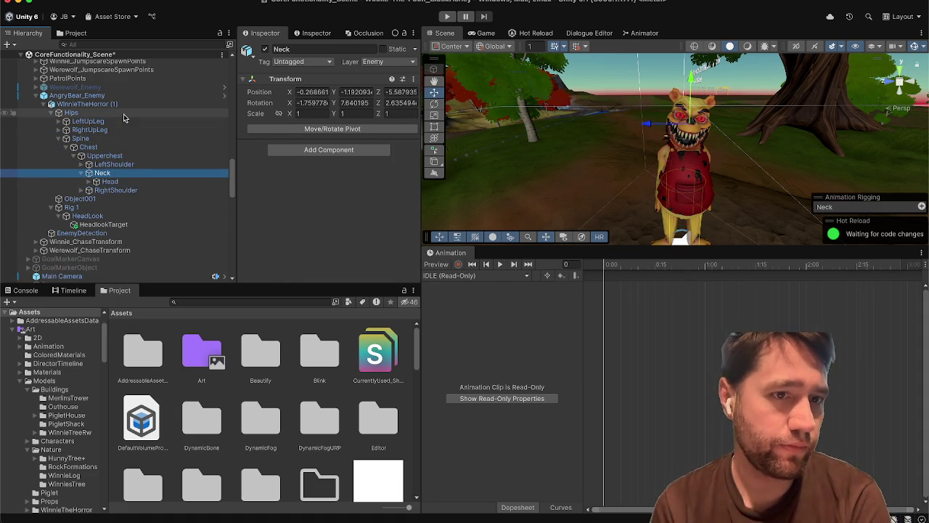
pyautogui.press('Down')
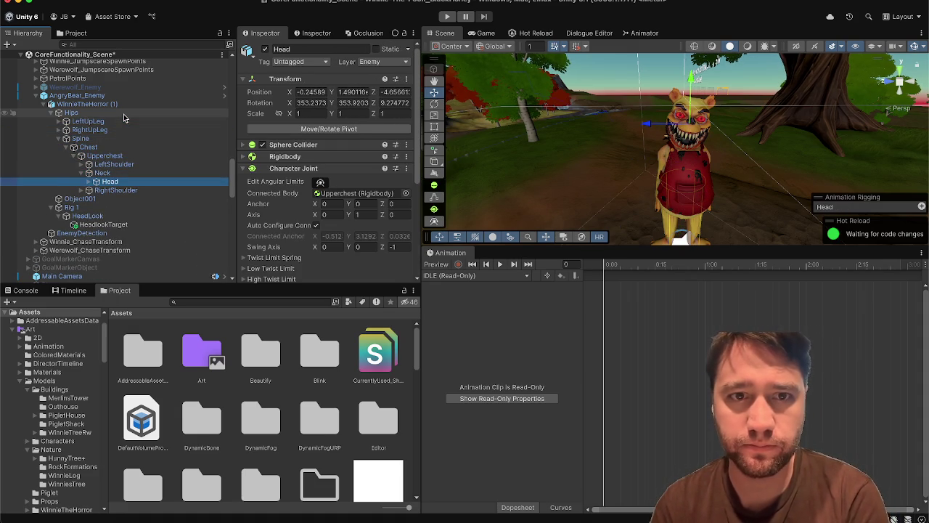
# Test-rotate the werewolf's Head and Neck bones, then undo the neck rotation.
pyautogui.press('e')
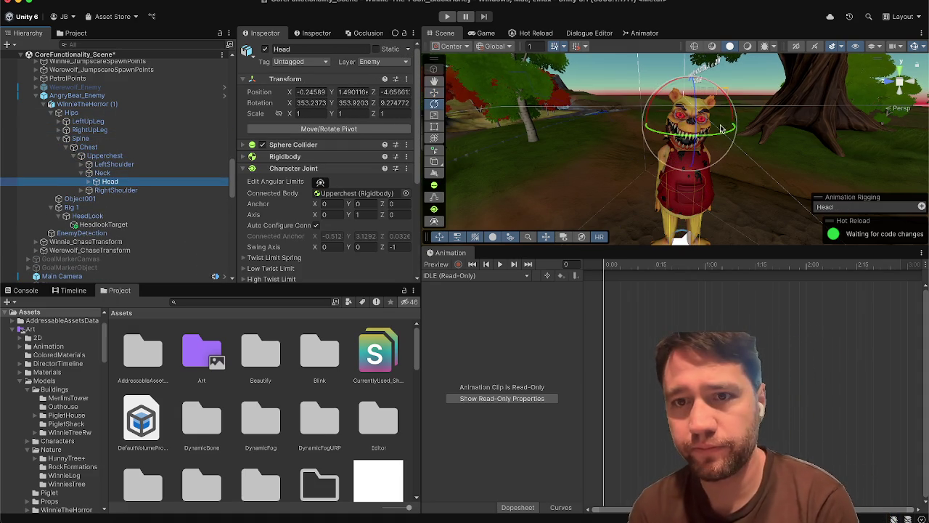
pyautogui.moveTo(722, 125); pyautogui.dragTo(724, 174)
pyautogui.click(149, 173)
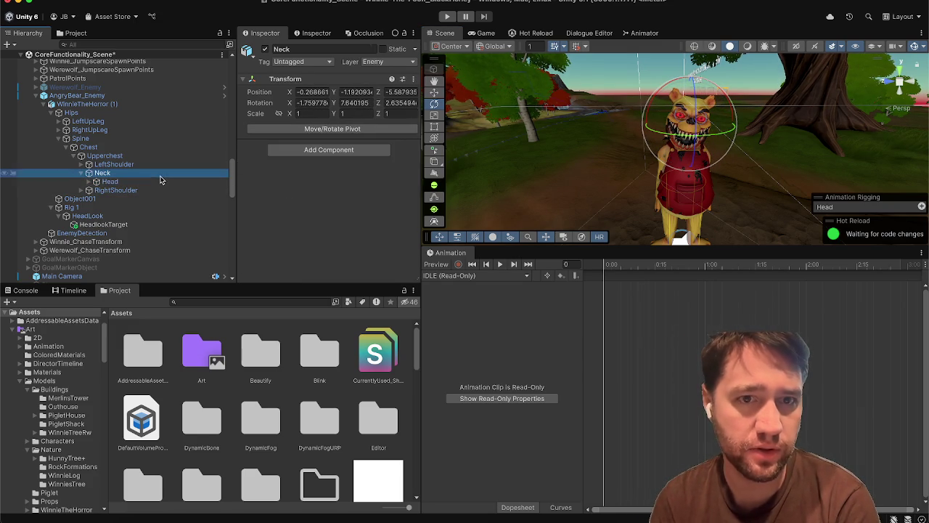
pyautogui.moveTo(717, 134)
pyautogui.mouseDown()
pyautogui.moveTo(828, 110)
pyautogui.moveTo(617, 163)
pyautogui.moveTo(704, 161)
pyautogui.mouseUp()
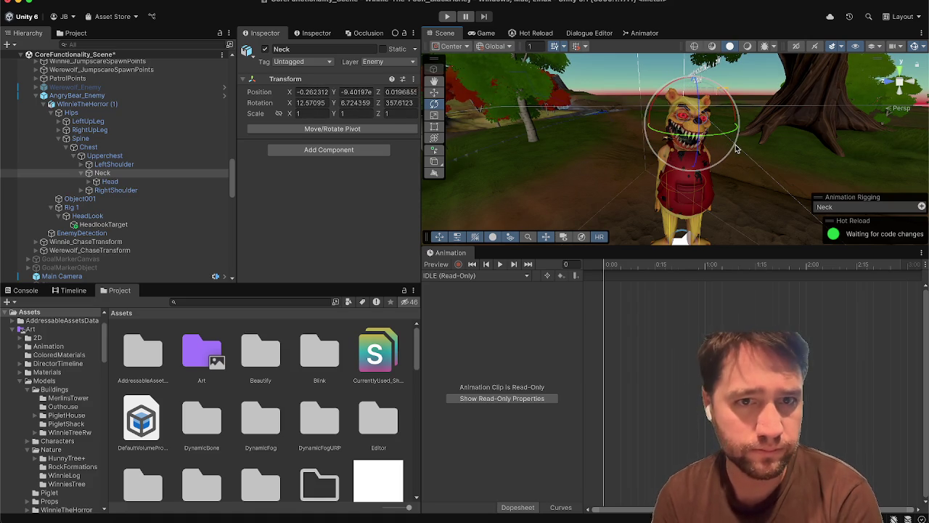
pyautogui.hotkey('ctrl', 'z')
# Orbit close to the werewolf's head and browse the Neck and Head bones in the Hierarchy.
pyautogui.moveTo(588, 164)
pyautogui.mouseDown()
pyautogui.moveTo(907, 168)
pyautogui.moveTo(810, 153)
pyautogui.mouseUp()
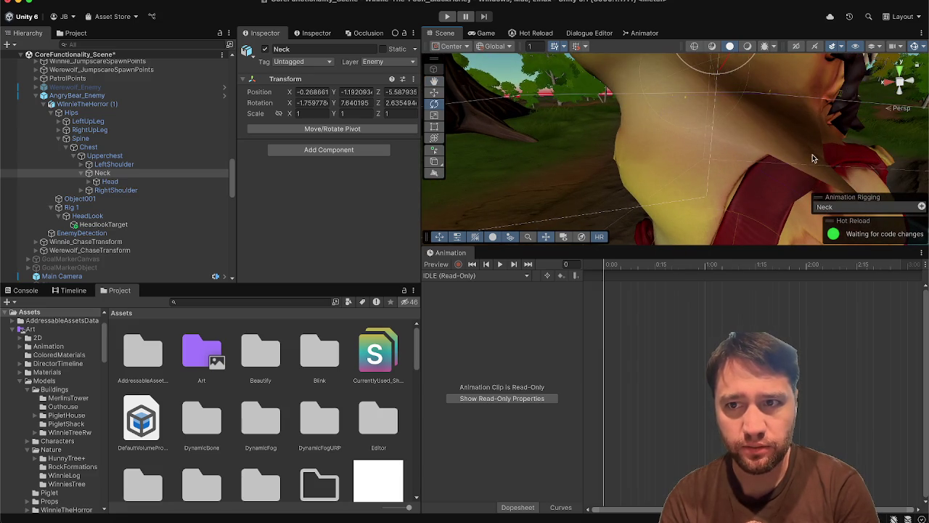
pyautogui.click(798, 154)
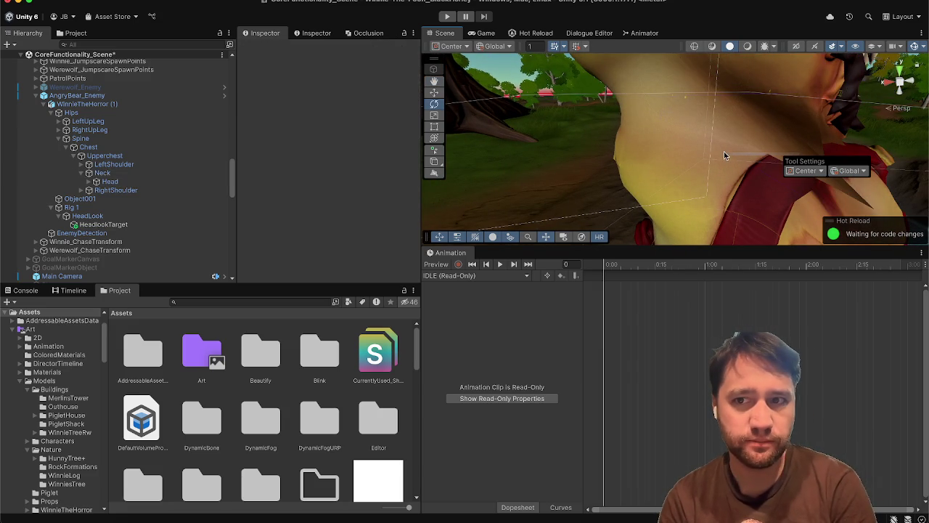
pyautogui.moveTo(621, 156); pyautogui.dragTo(479, 153)
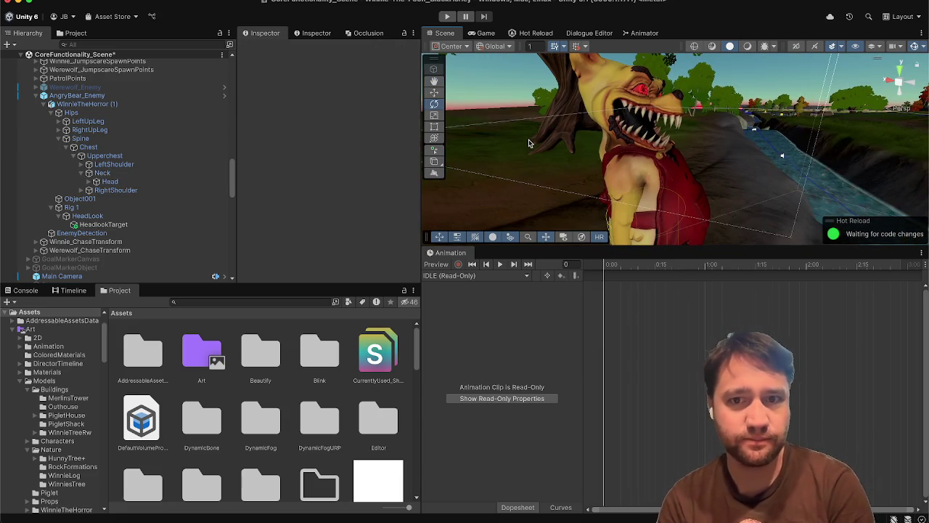
pyautogui.click(161, 175)
pyautogui.press('Down')
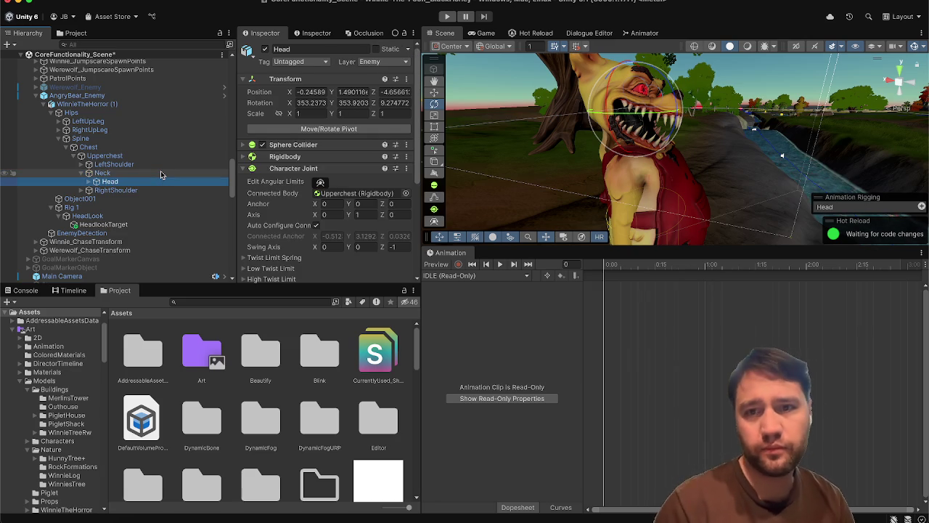
pyautogui.press('Up')
pyautogui.press('Down')
pyautogui.press('Right')
pyautogui.press('Up')
pyautogui.press('Down')
pyautogui.press('Left')
pyautogui.press('Left')
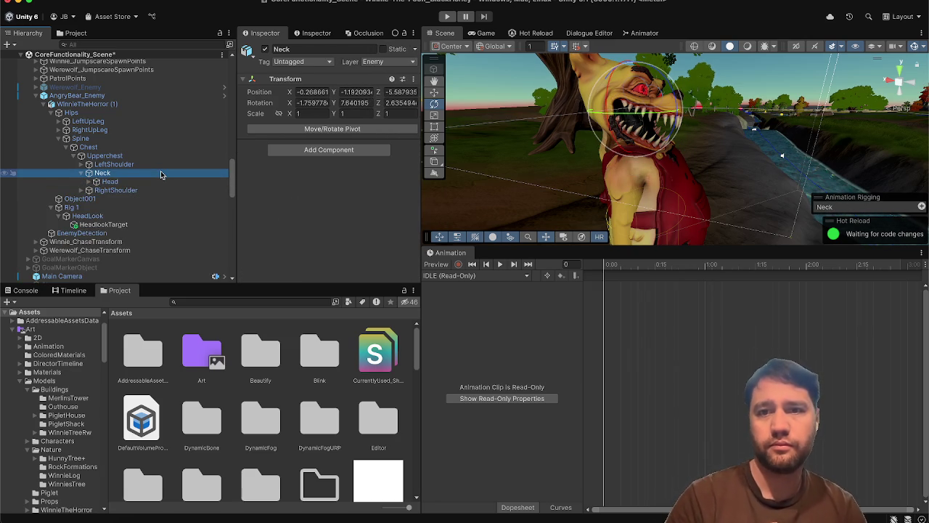
pyautogui.scroll(-2, 170, 198)
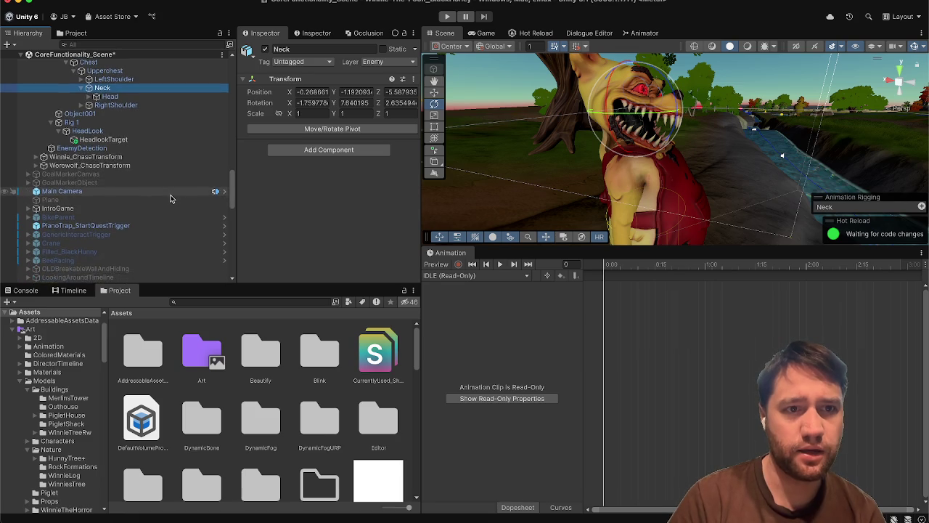
# Set the Neck bone as HeadLook's constrained object, with HeadlookTarget as its source.
pyautogui.click(167, 187)
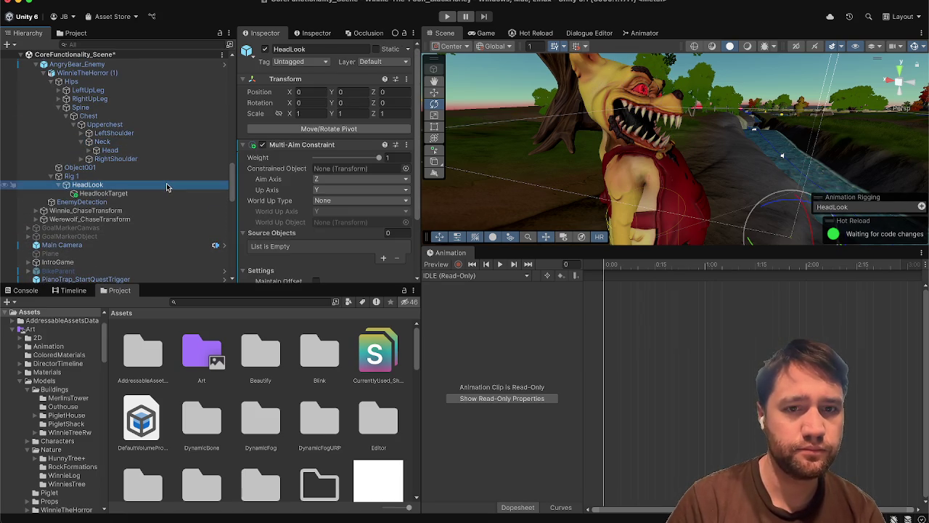
pyautogui.moveTo(214, 148)
pyautogui.mouseDown()
pyautogui.moveTo(322, 179)
pyautogui.moveTo(344, 171)
pyautogui.mouseUp()
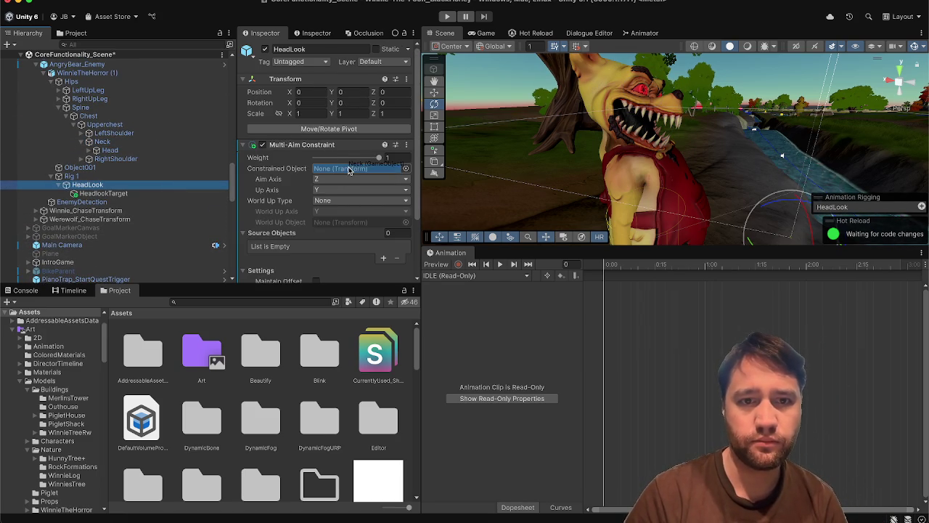
pyautogui.moveTo(138, 193)
pyautogui.mouseDown()
pyautogui.moveTo(275, 247)
pyautogui.moveTo(305, 246)
pyautogui.mouseUp()
# Rename HeadlookTarget to Target in the Inspector.
pyautogui.click(135, 193)
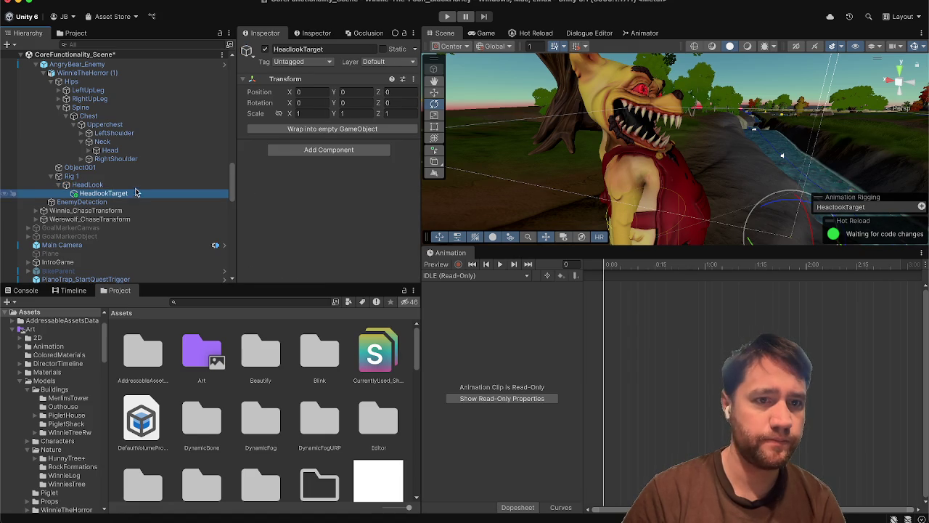
pyautogui.click(305, 50)
pyautogui.press('Right')
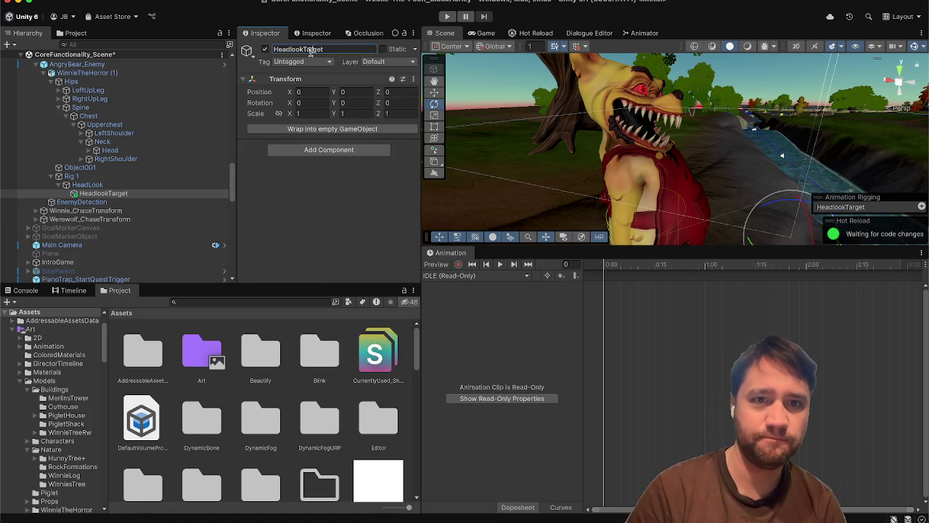
pyautogui.press('BackSpace')
pyautogui.press('Return')
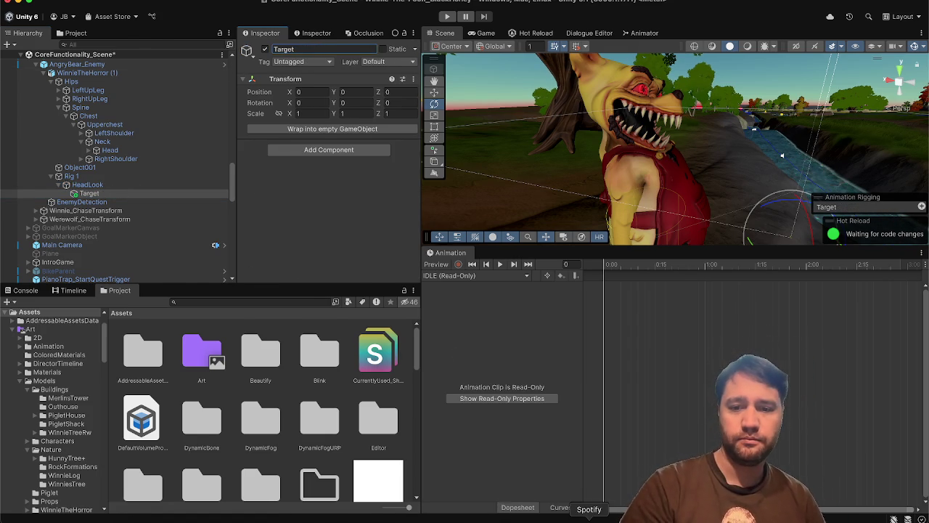
pyautogui.click(485, 508)
pyautogui.click(488, 496)
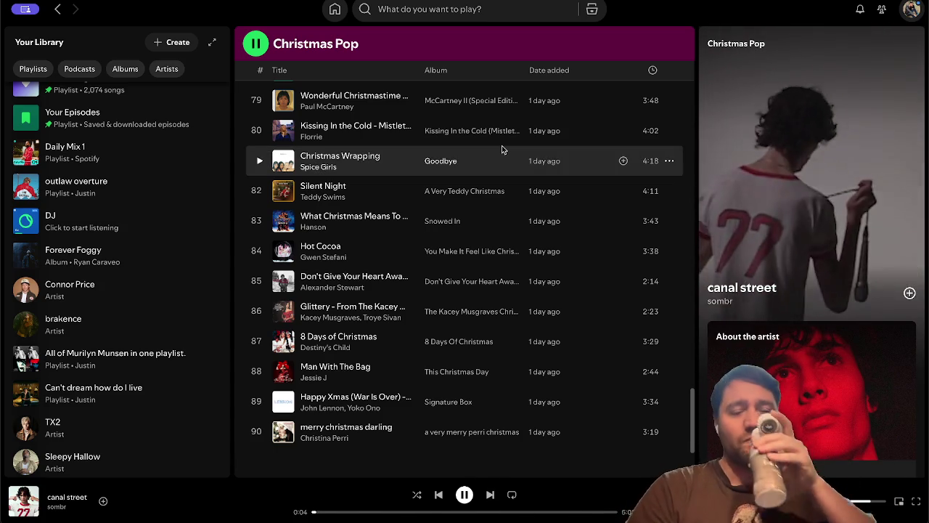
pyautogui.click(489, 495)
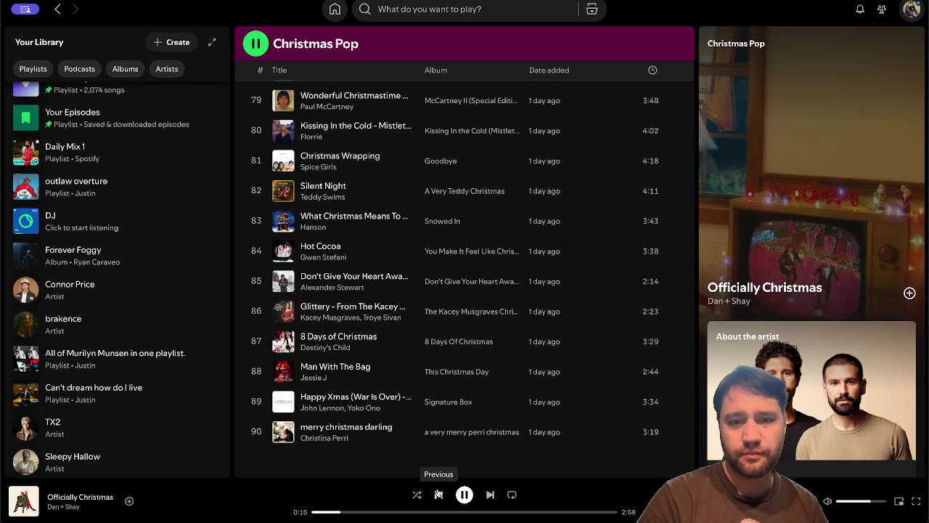
pyautogui.scroll(2, 517, 385)
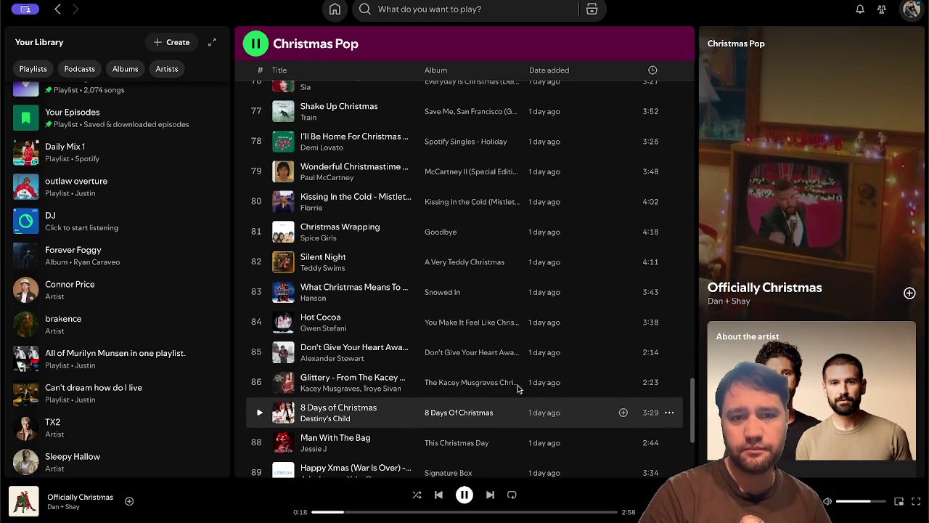
pyautogui.scroll(20, 517, 389)
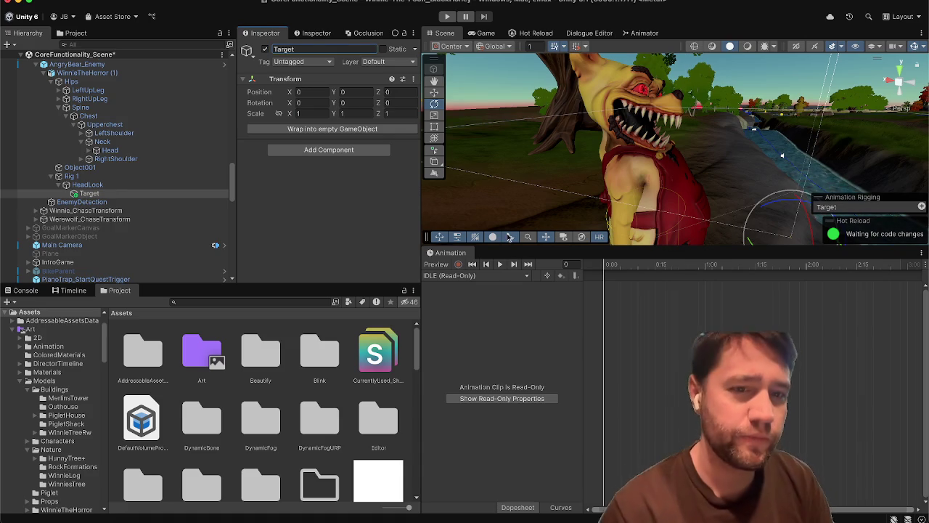
# Add a Head Rig Follow Player component to the enemy's Rig 1, assigning Rig 1 as its rig.
pyautogui.click(131, 186)
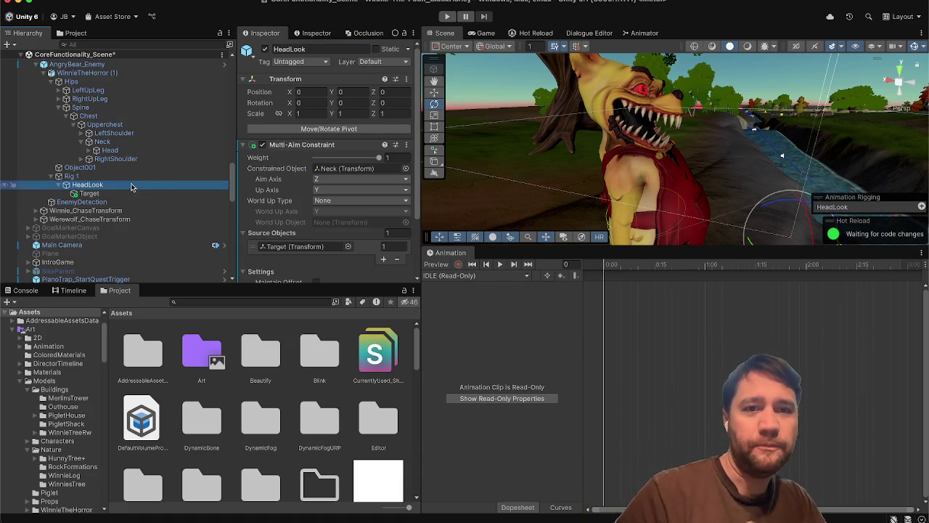
pyautogui.scroll(-3, 304, 202)
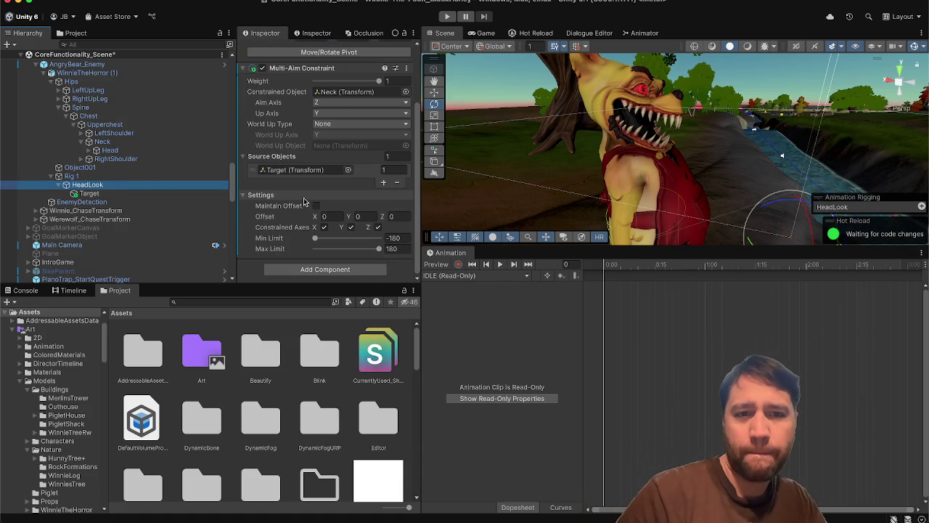
pyautogui.click(171, 177)
pyautogui.click(299, 183)
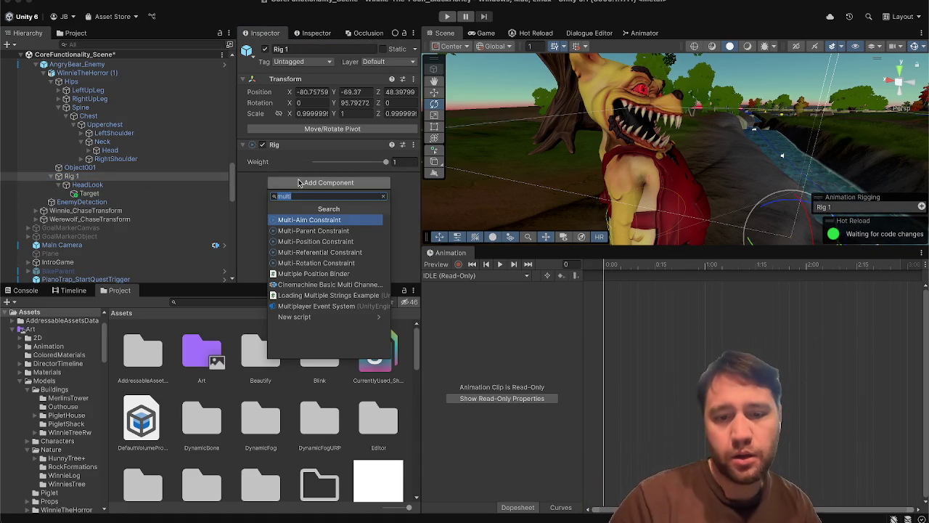
pyautogui.write('head')
pyautogui.press('Return')
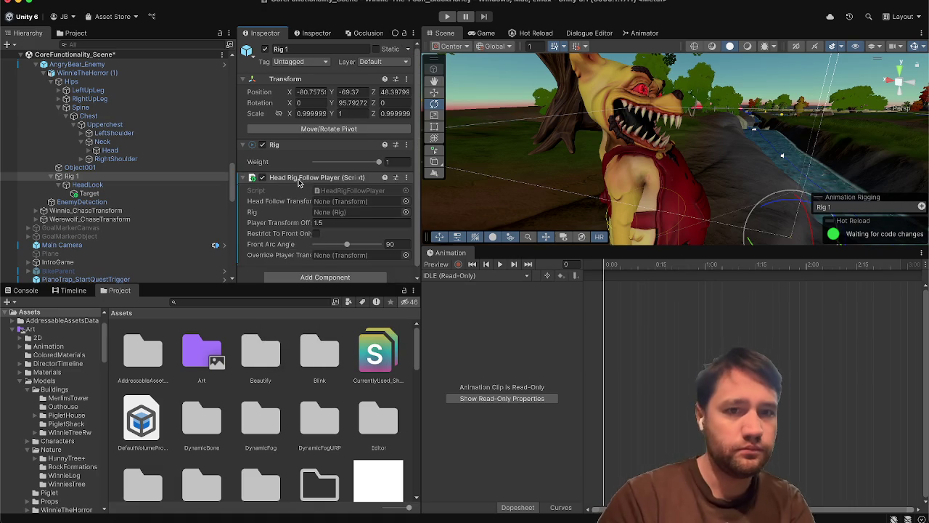
pyautogui.moveTo(87, 185)
pyautogui.mouseDown()
pyautogui.moveTo(230, 223)
pyautogui.moveTo(319, 205)
pyautogui.mouseUp()
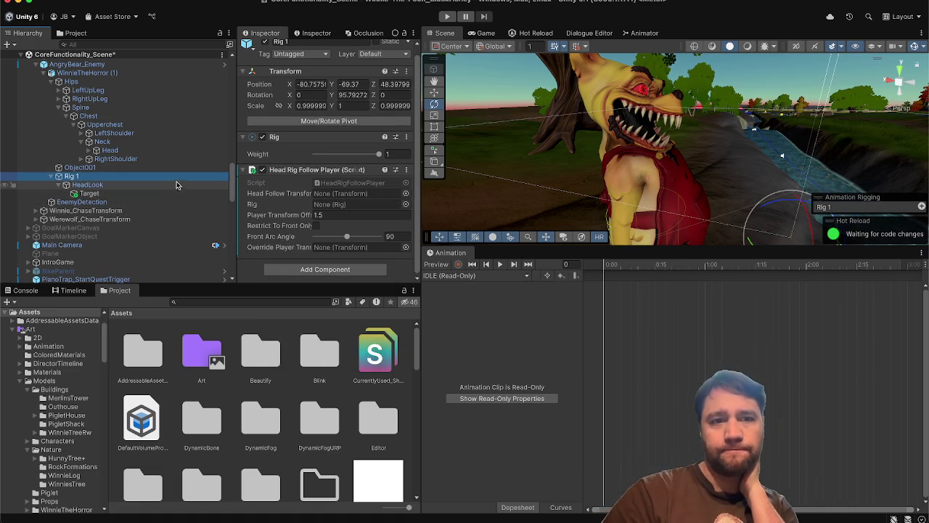
pyautogui.moveTo(183, 178)
pyautogui.mouseDown()
pyautogui.moveTo(360, 221)
pyautogui.moveTo(363, 204)
pyautogui.mouseUp()
# Inspect Piglet's Rig 1 and the Target object it follows for reference.
pyautogui.scroll(-10, 205, 206)
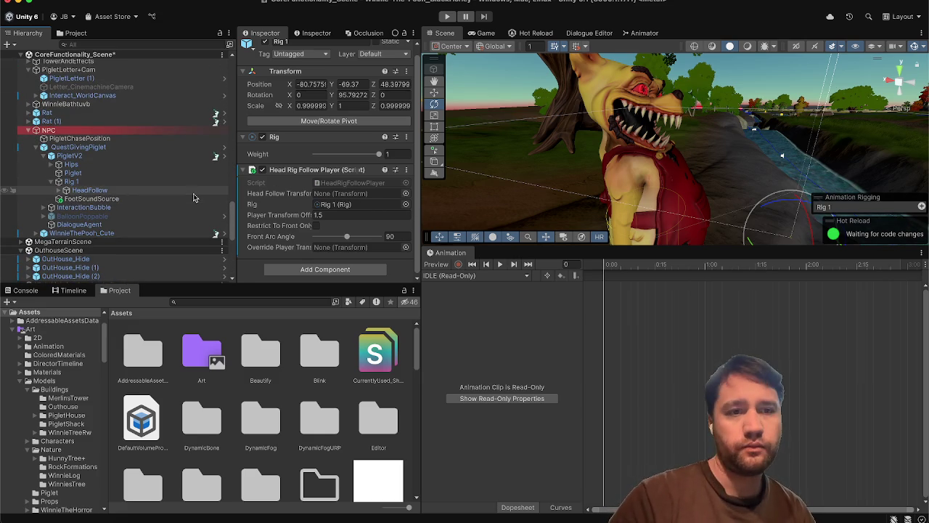
pyautogui.click(202, 181)
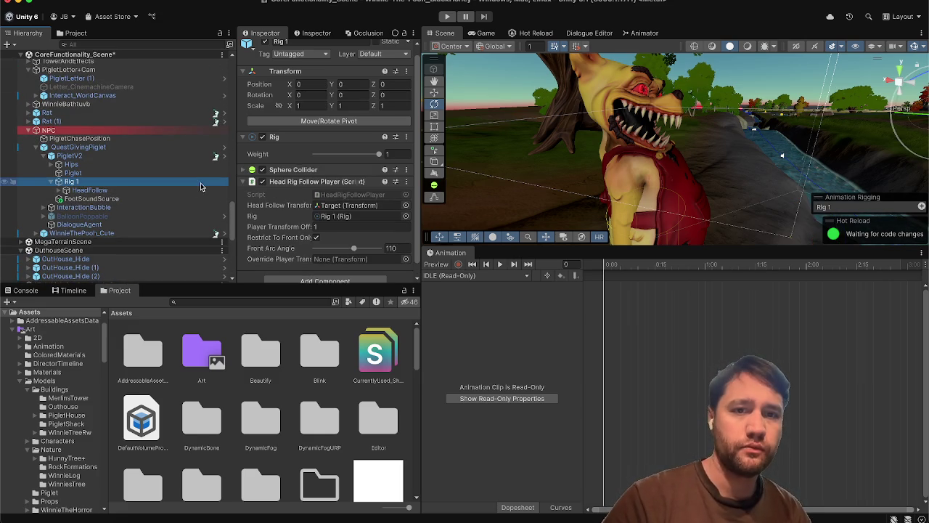
pyautogui.click(344, 208)
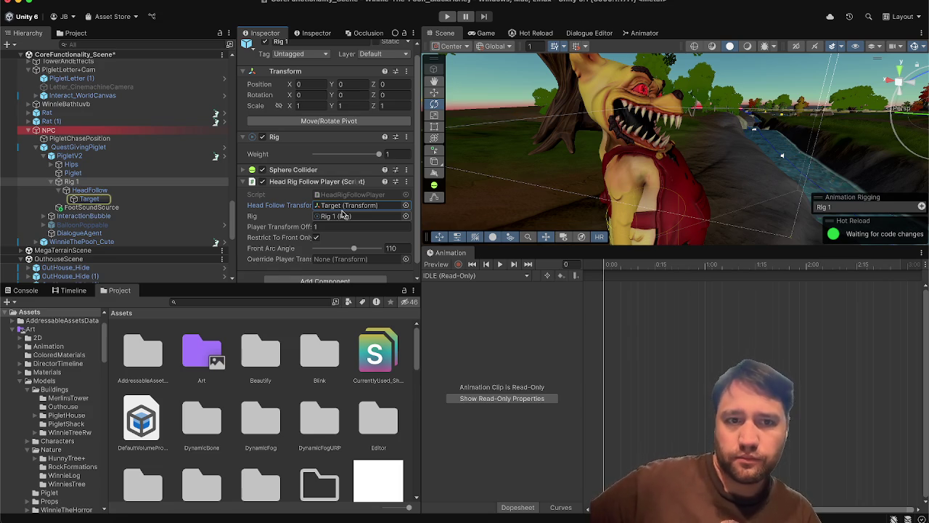
pyautogui.scroll(-1, 337, 203)
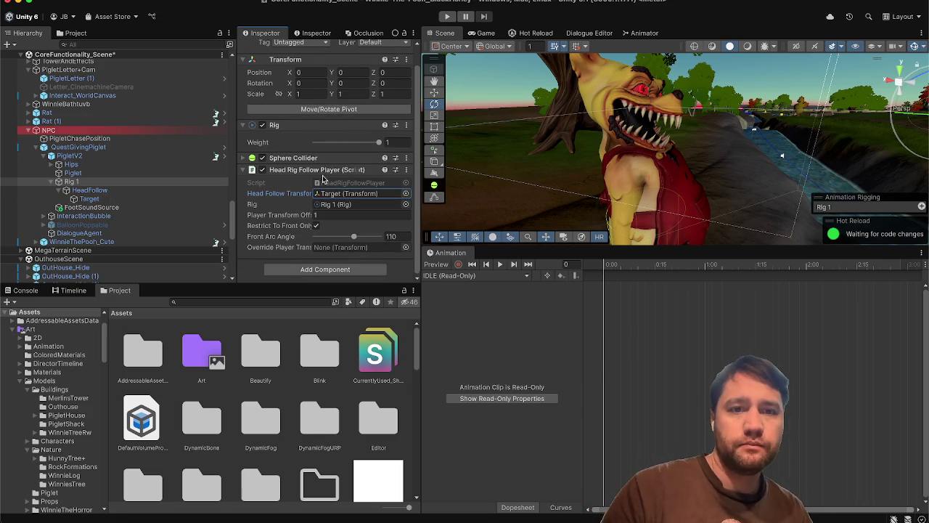
# Assign the enemy's Target as the follow script's Head Follow Transform.
pyautogui.scroll(-10, 81, 200)
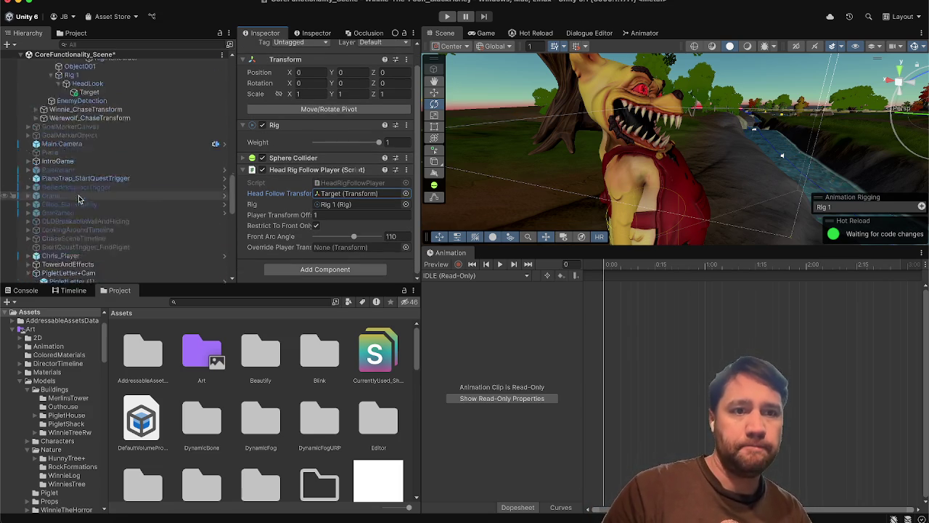
pyautogui.scroll(2, 83, 190)
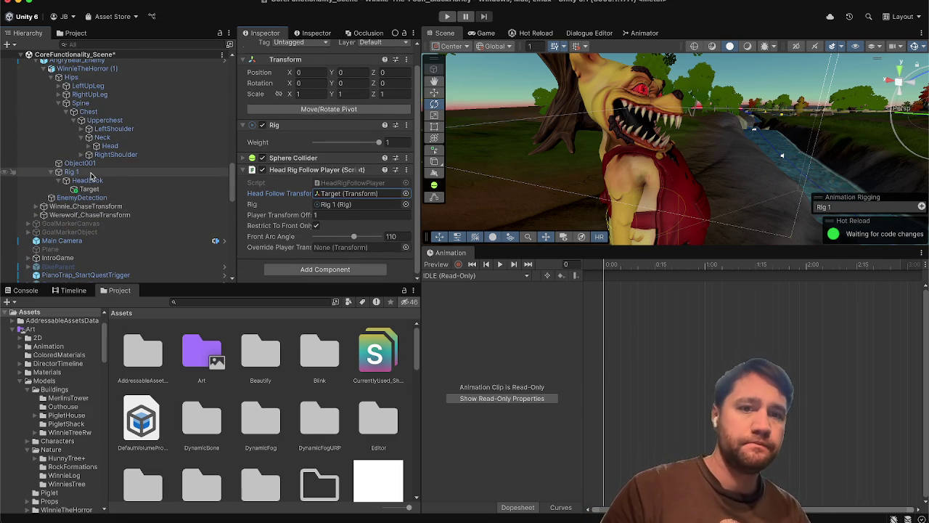
pyautogui.click(91, 174)
pyautogui.moveTo(87, 180); pyautogui.dragTo(334, 198)
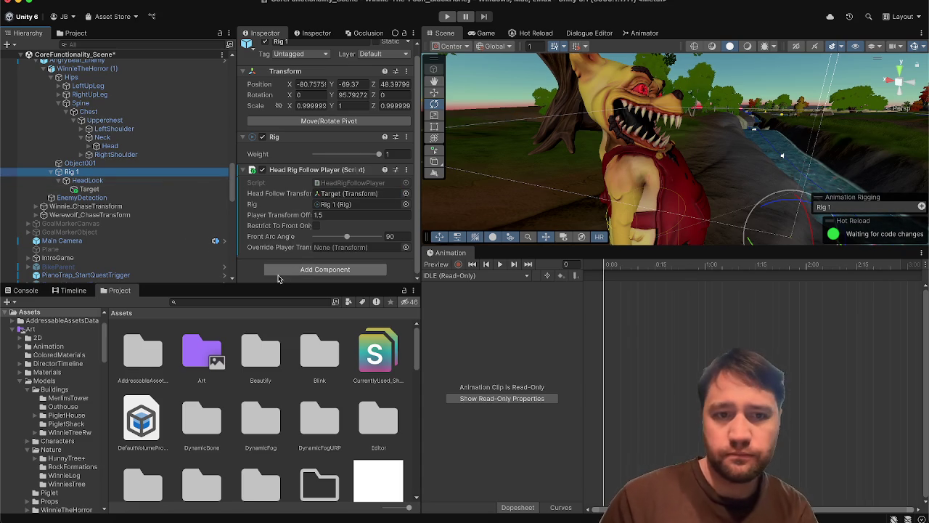
# Add a Sphere Collider component to the enemy's Rig 1.
pyautogui.click(325, 269)
pyautogui.write('sphere')
pyautogui.press('Return')
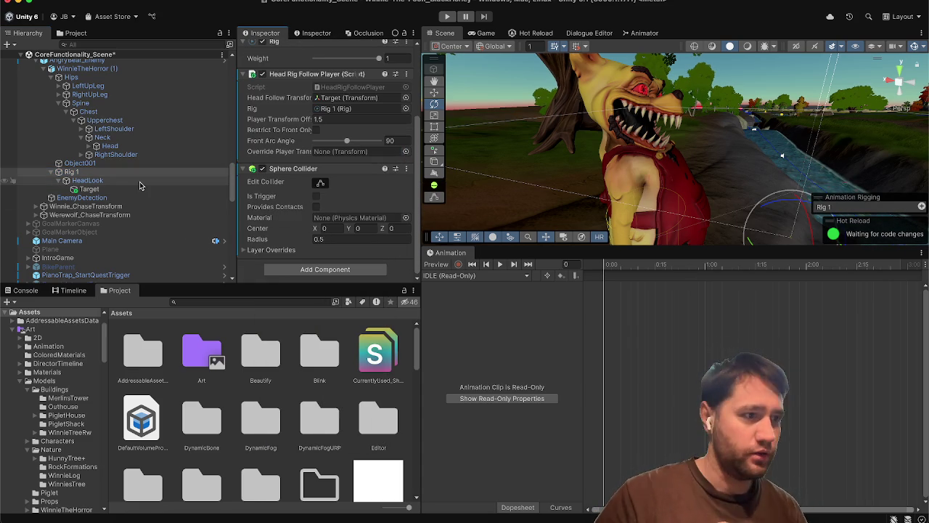
pyautogui.scroll(-10, 140, 186)
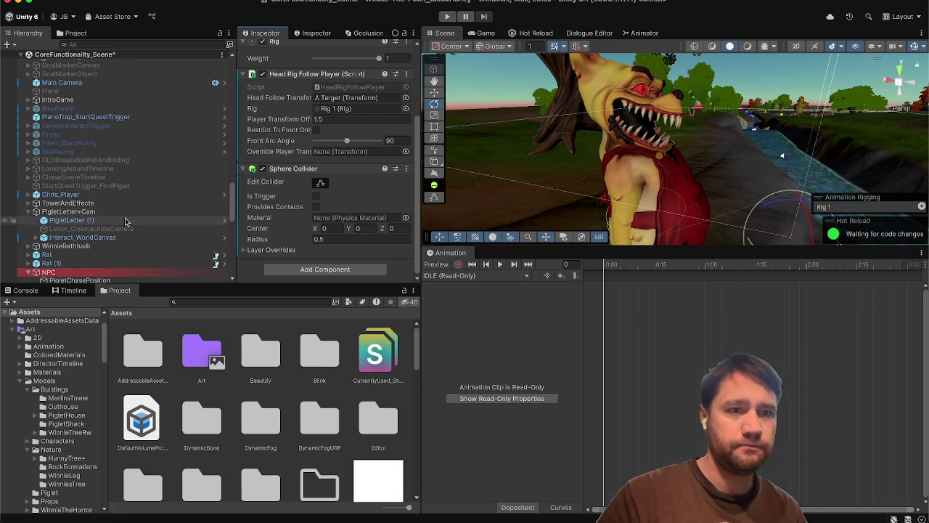
# Compare collider settings on Piglet's and WinnieThePooh_Cute's Rig 1.
pyautogui.click(75, 33)
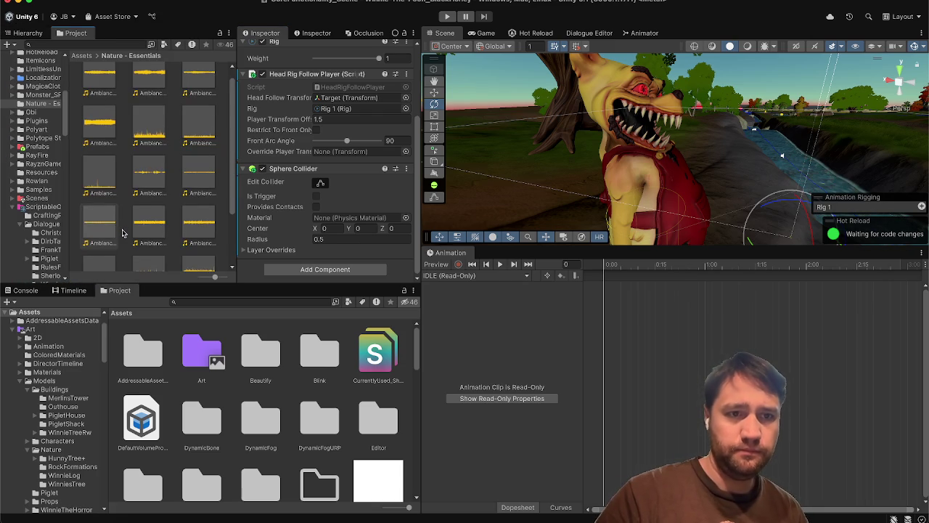
pyautogui.click(28, 32)
pyautogui.scroll(-5, 99, 188)
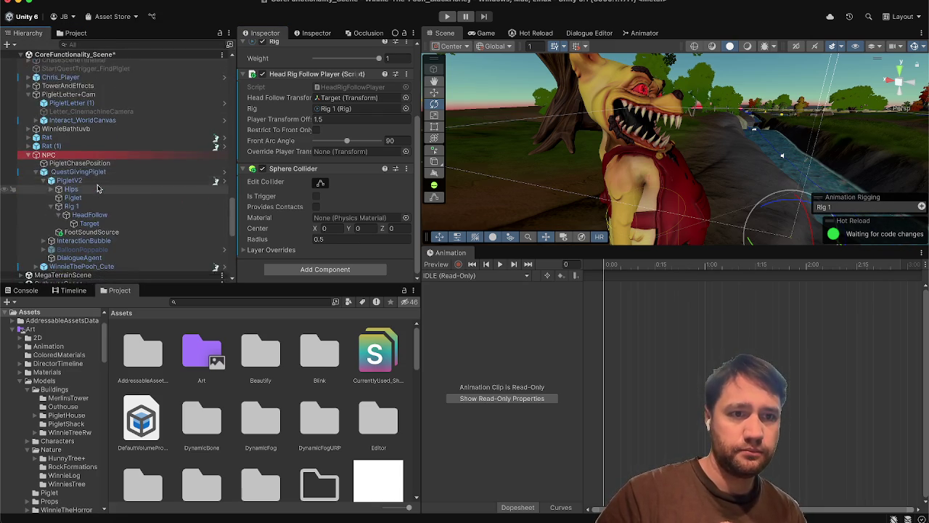
pyautogui.click(111, 168)
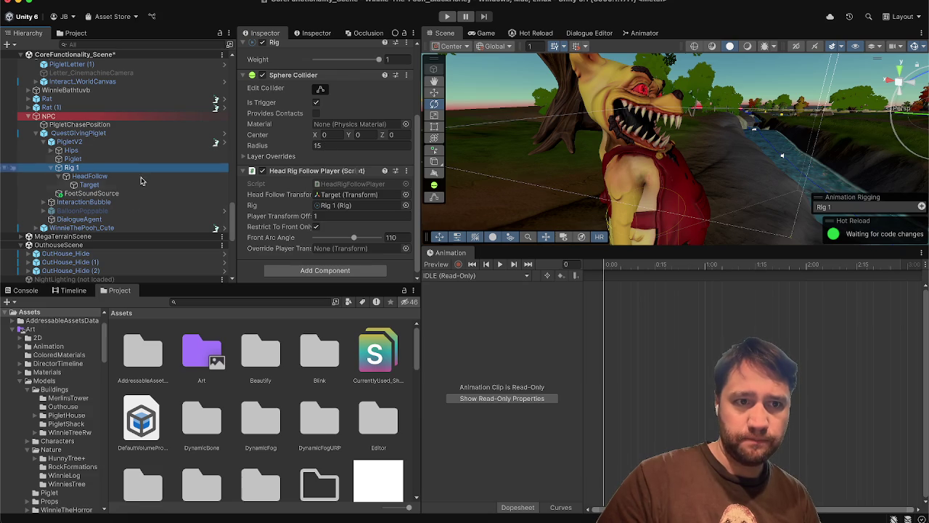
pyautogui.click(128, 228)
pyautogui.press('Right')
pyautogui.press('Down')
pyautogui.press('Down')
pyautogui.press('Down')
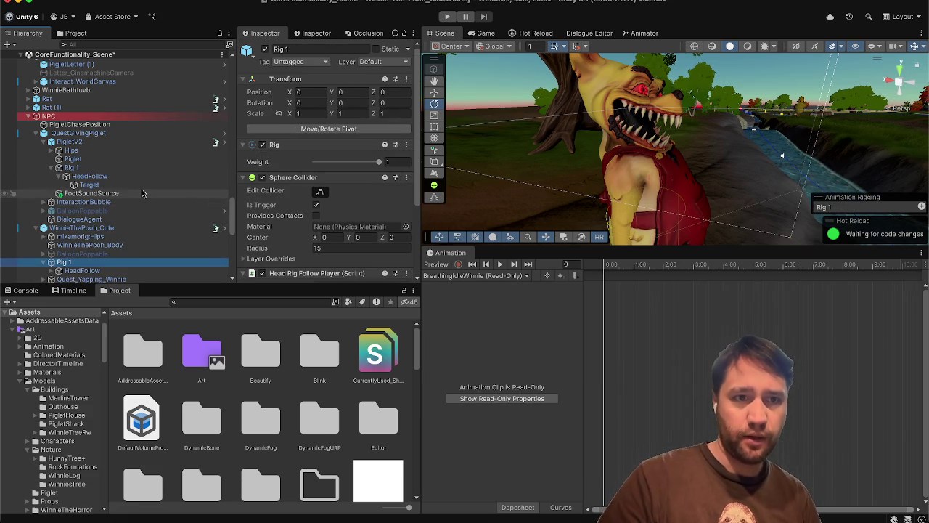
pyautogui.scroll(-10, 138, 188)
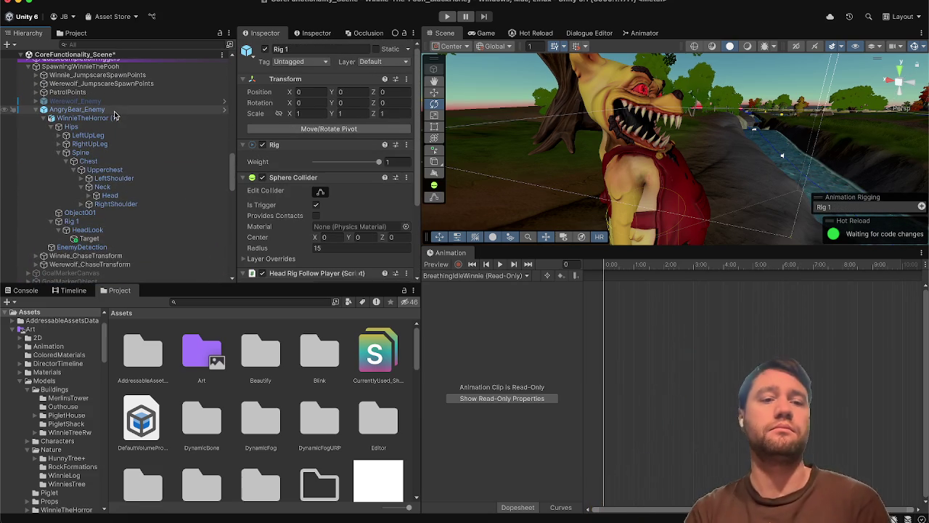
# Make Rig 1's Sphere Collider a trigger with radius 15.
pyautogui.click(89, 221)
pyautogui.scroll(-3, 305, 196)
pyautogui.click(317, 196)
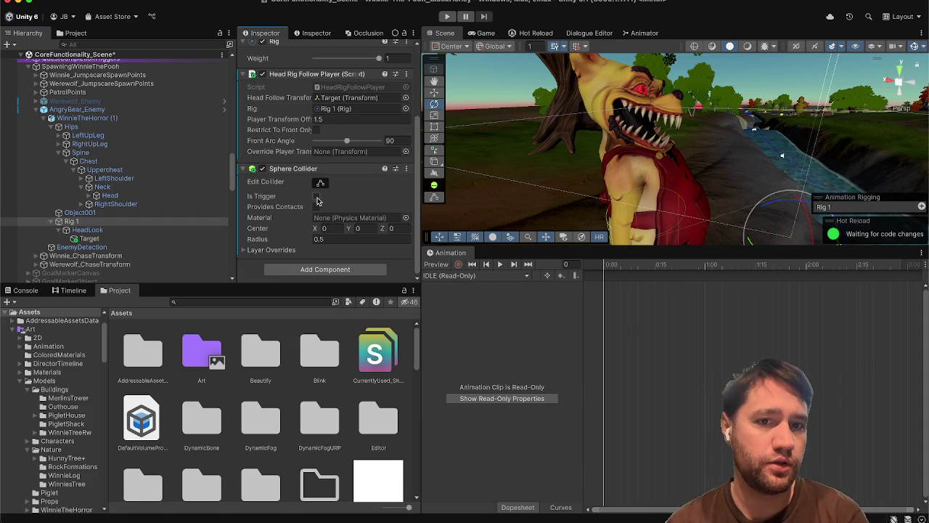
pyautogui.click(326, 239)
pyautogui.write('15')
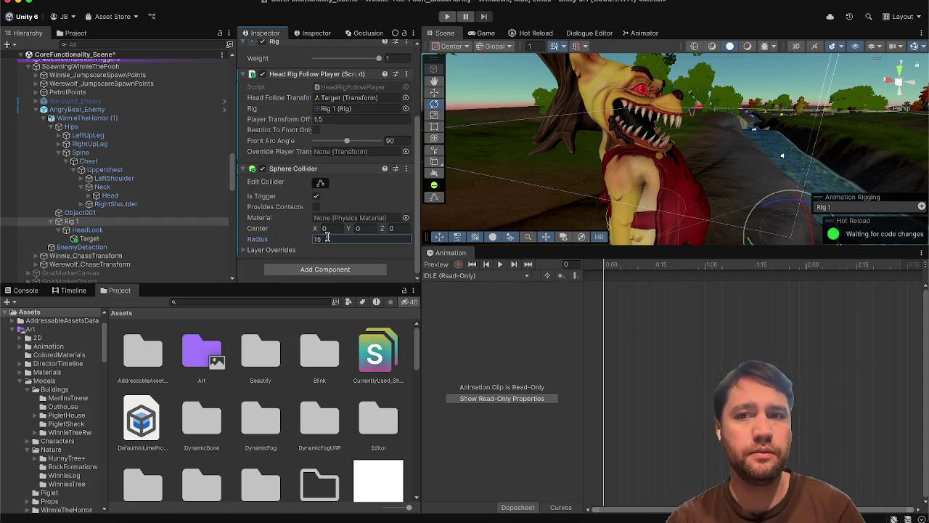
pyautogui.press('Return')
pyautogui.moveTo(544, 160); pyautogui.dragTo(550, 215)
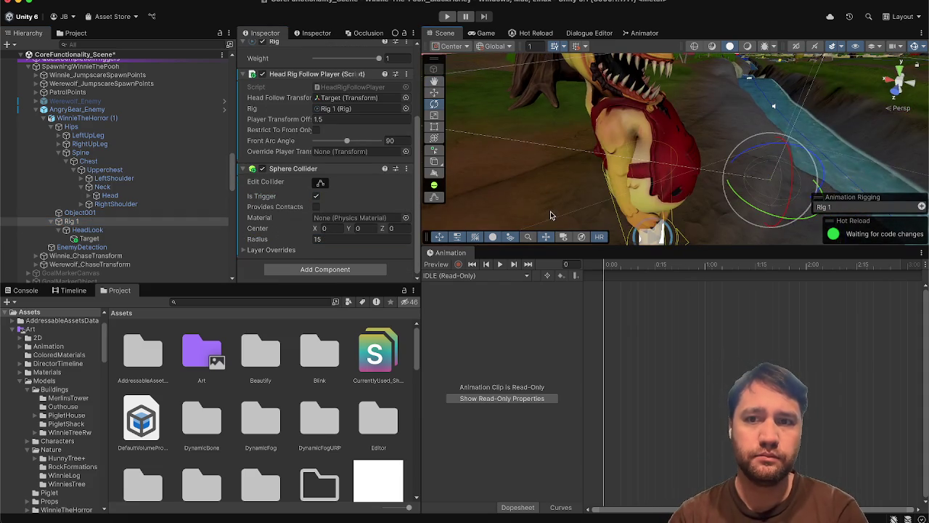
pyautogui.press('f')
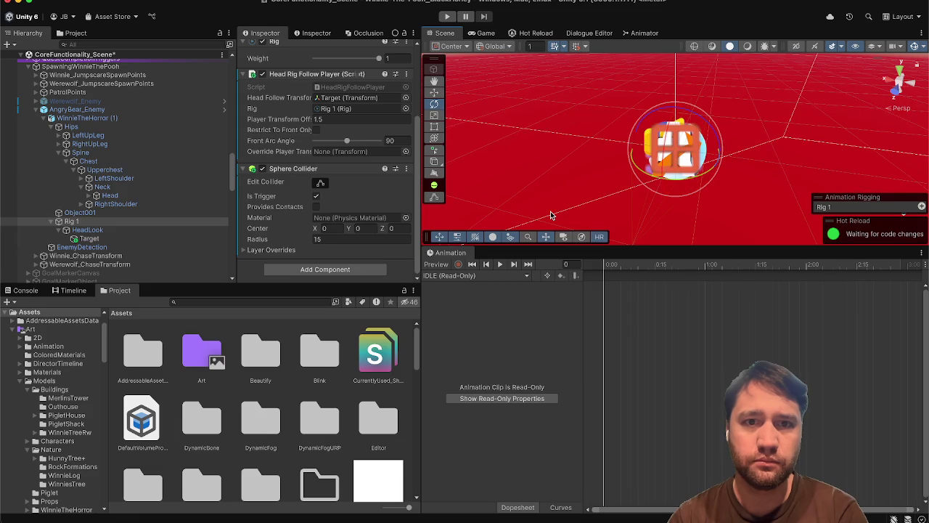
# Reset Rig 1's position to 0,0,0 and its Y rotation to 0.
pyautogui.scroll(5, 326, 114)
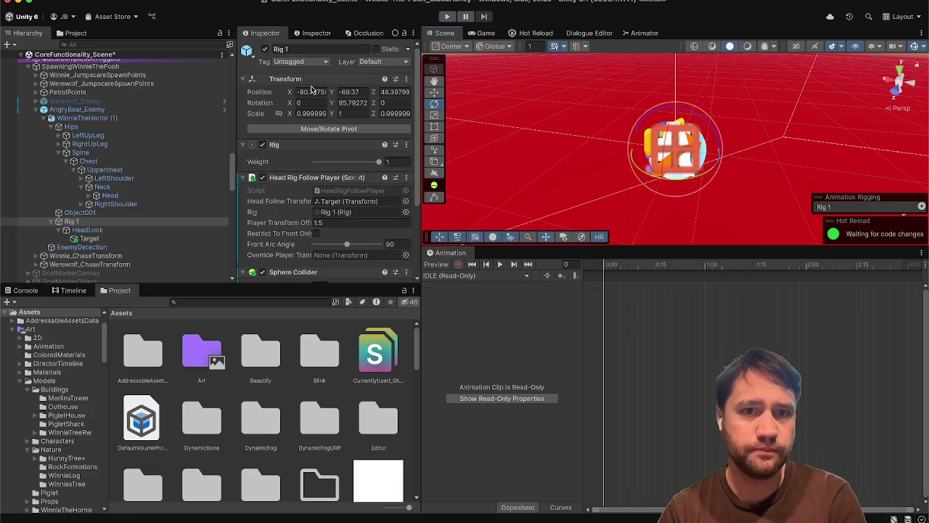
pyautogui.write('0')
pyautogui.press('Tab')
pyautogui.write('0')
pyautogui.press('Tab')
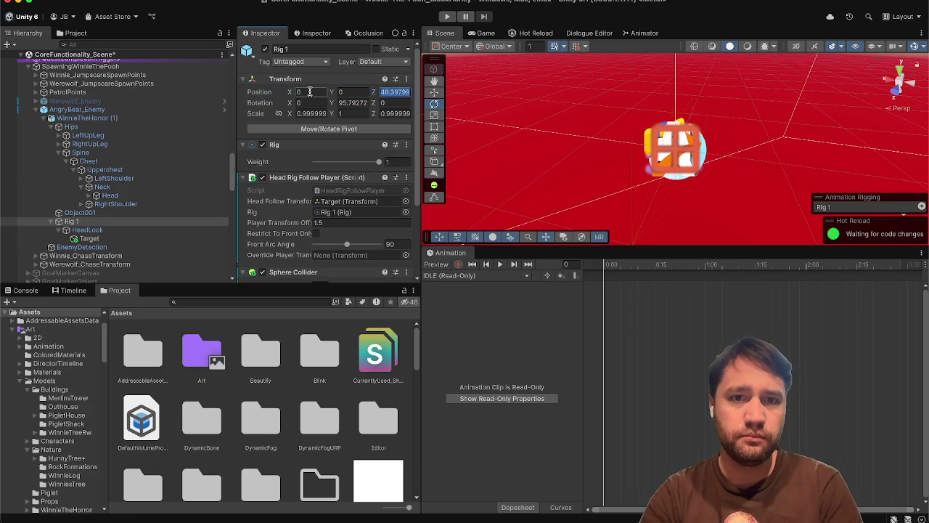
pyautogui.press('Tab')
pyautogui.write('0')
pyautogui.click(131, 186)
pyautogui.click(145, 221)
pyautogui.press('f')
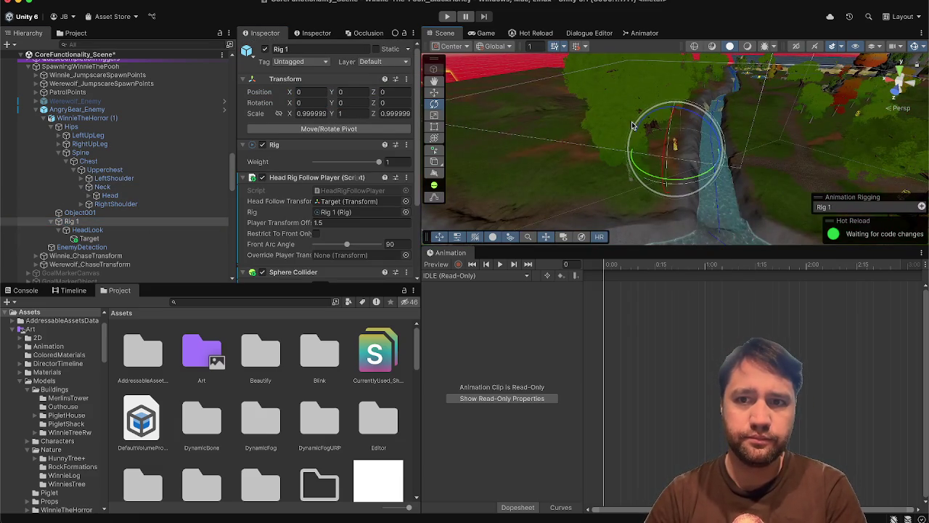
pyautogui.moveTo(632, 126)
pyautogui.mouseDown()
pyautogui.moveTo(629, 98)
pyautogui.moveTo(618, 99)
pyautogui.mouseUp()
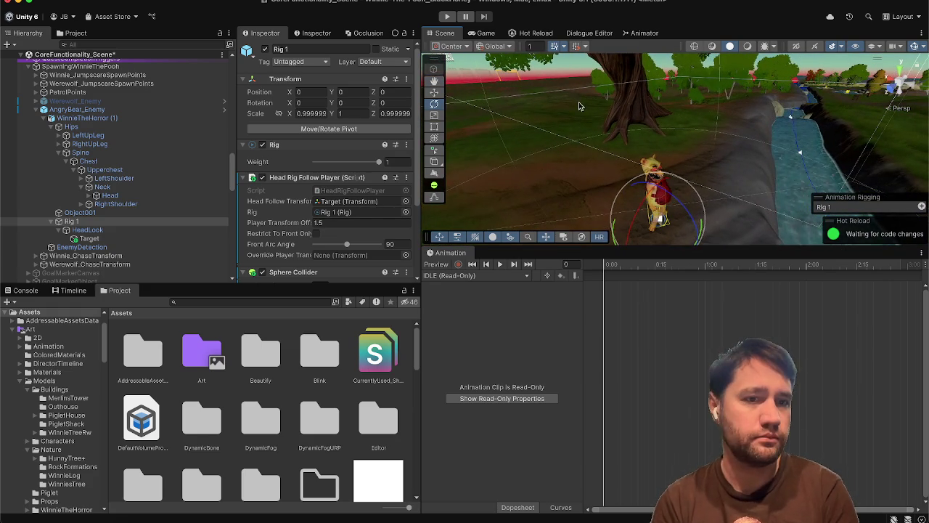
pyautogui.click(182, 230)
# Tick Restrict To Front Only in AngryBear_Enemy Rig 1's Head Rig Follow Player script.
pyautogui.press('Down')
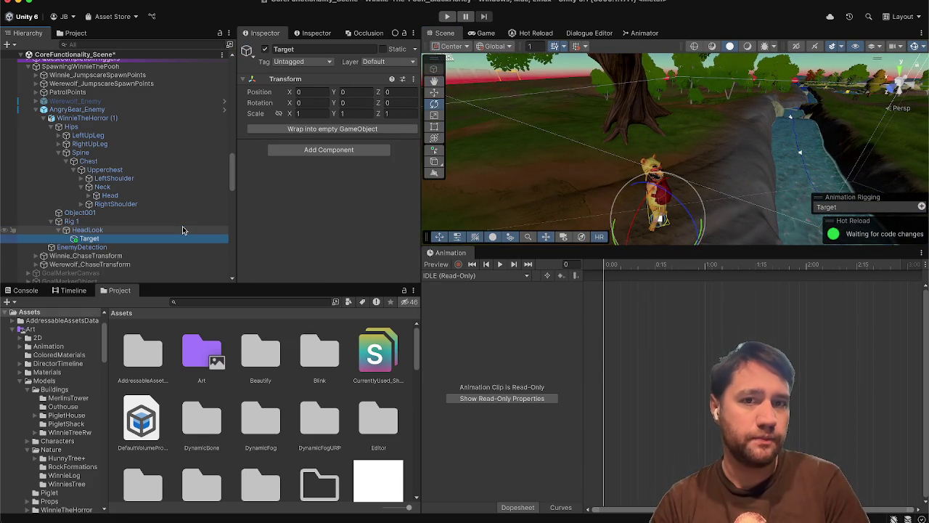
pyautogui.press('w')
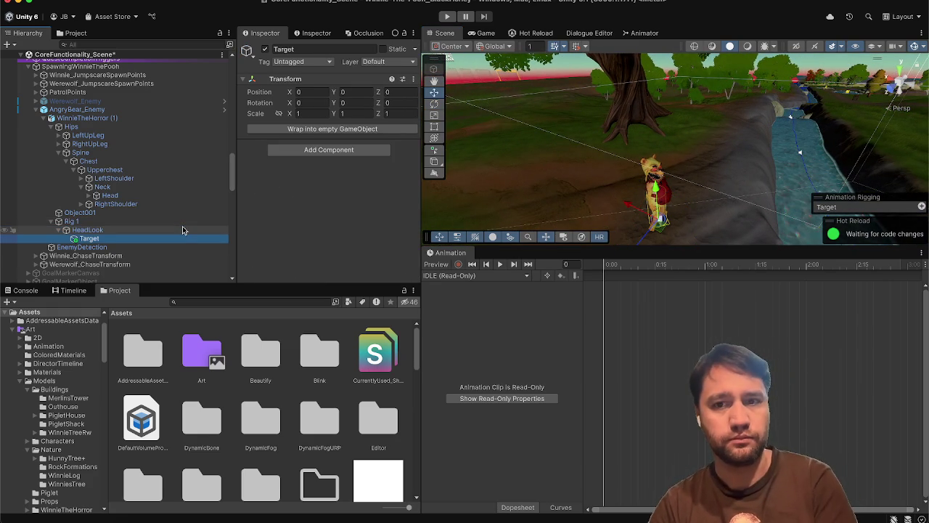
pyautogui.click(162, 220)
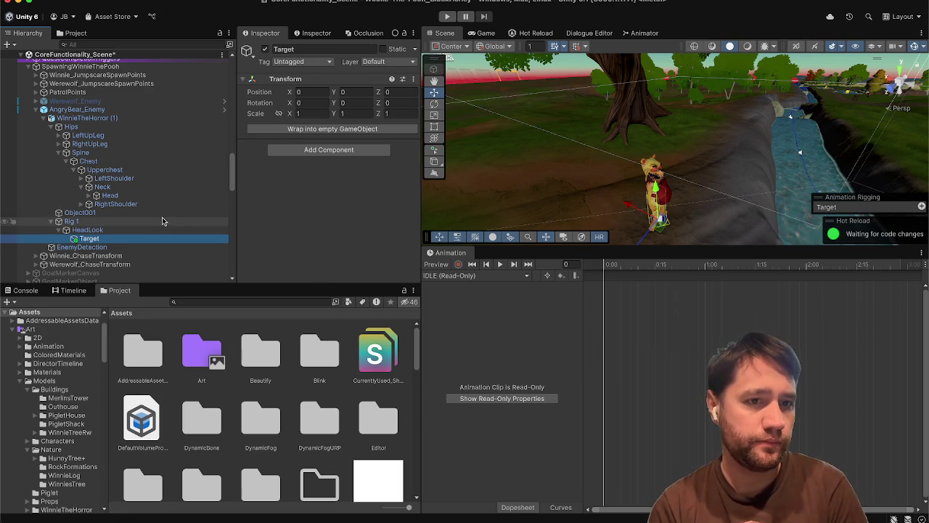
pyautogui.scroll(-2, 251, 242)
pyautogui.scroll(-2, 251, 242)
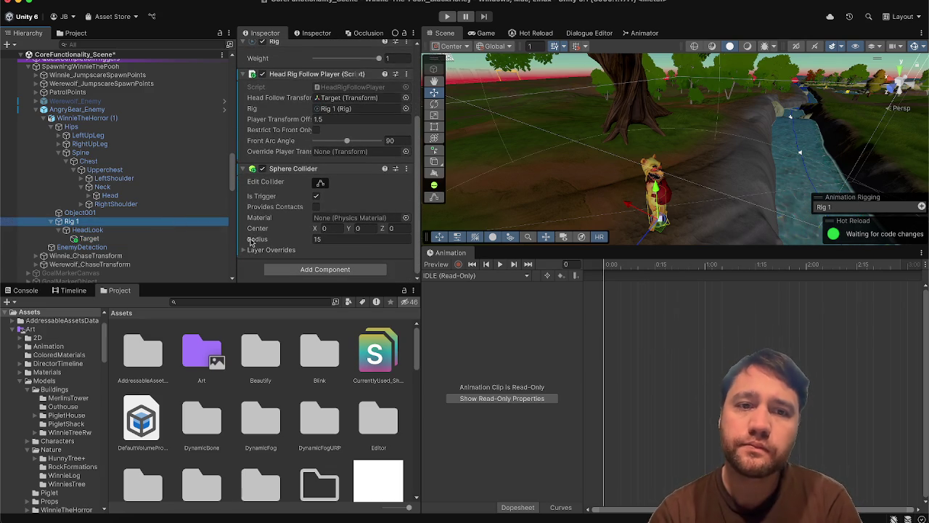
pyautogui.click(316, 131)
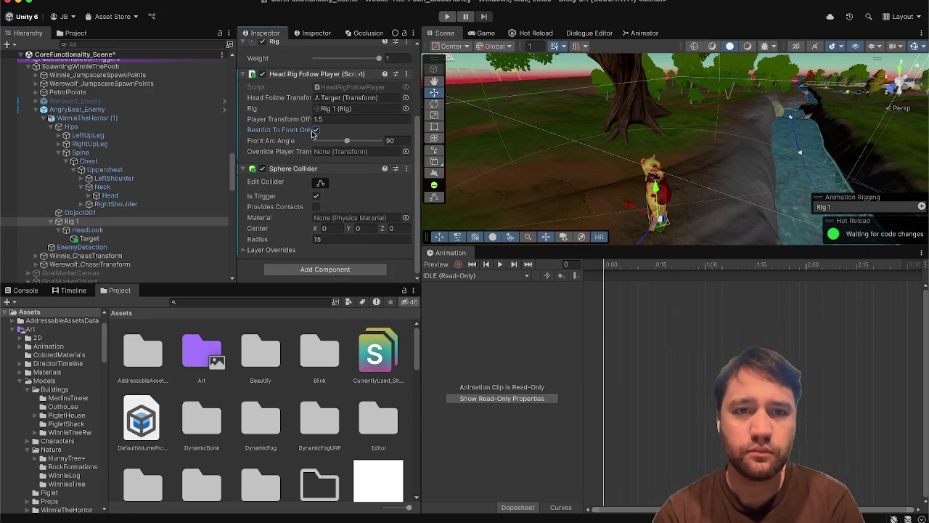
pyautogui.scroll(-10, 106, 170)
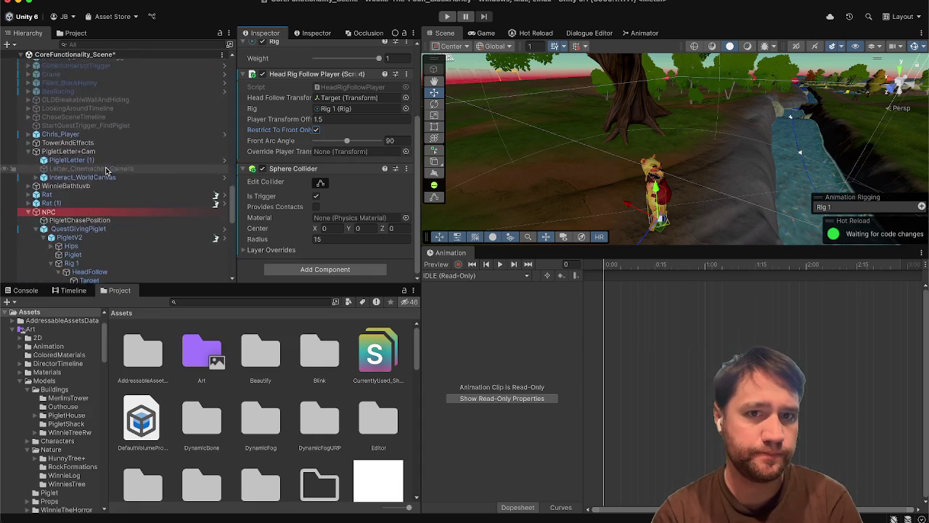
pyautogui.scroll(-5, 106, 170)
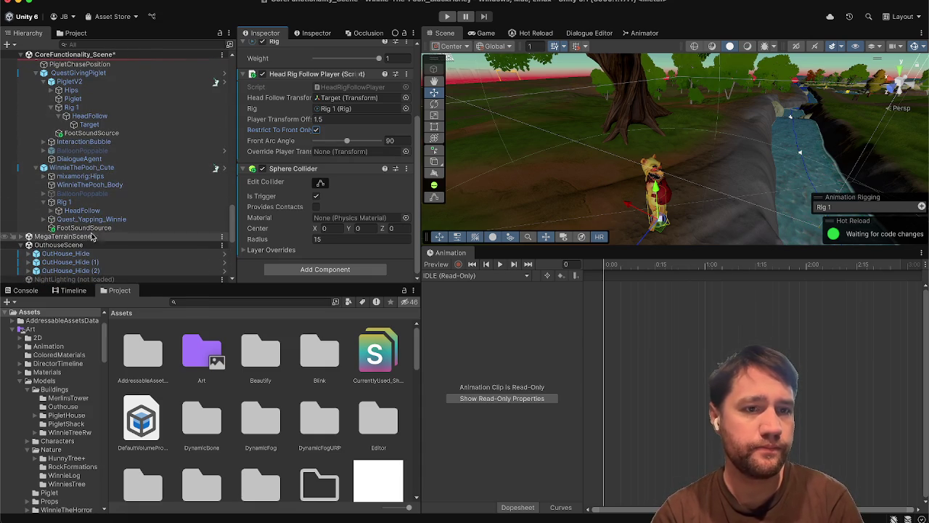
pyautogui.click(80, 202)
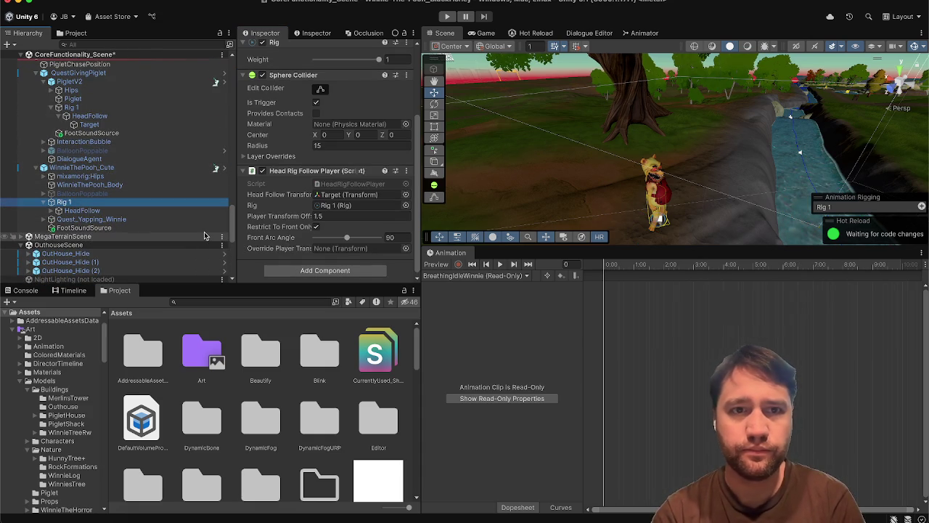
pyautogui.click(123, 108)
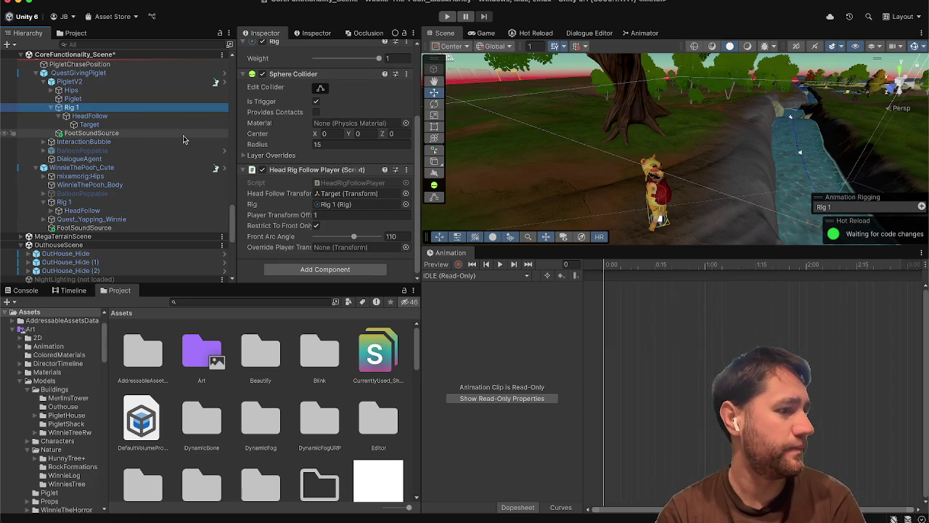
pyautogui.scroll(5, 183, 139)
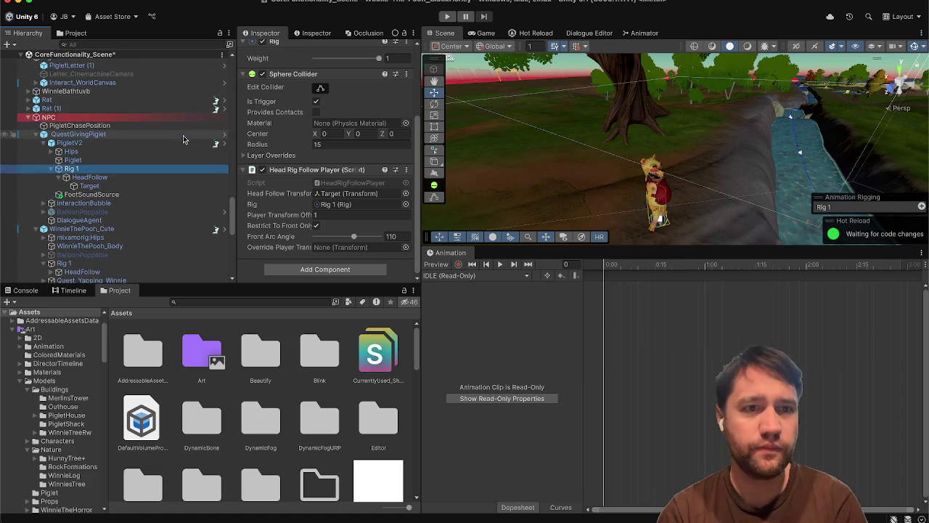
pyautogui.scroll(4, 184, 140)
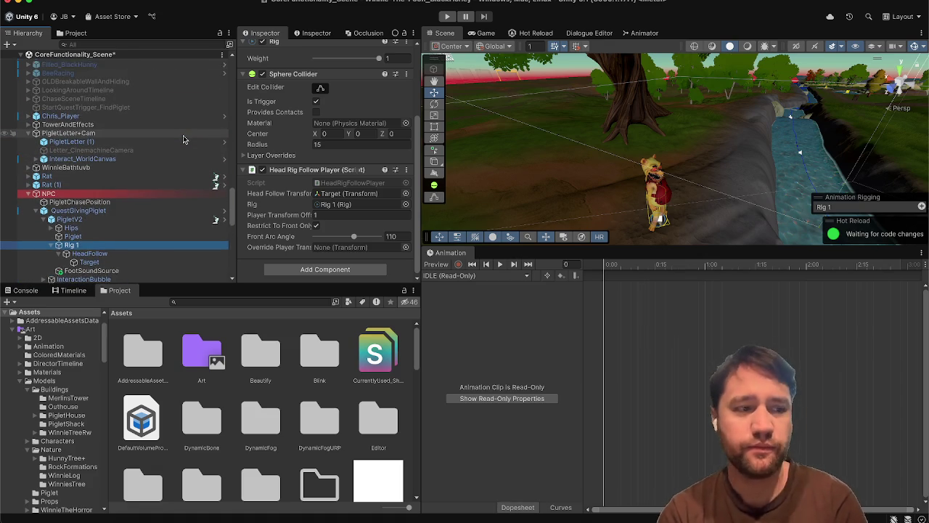
pyautogui.scroll(3, 184, 140)
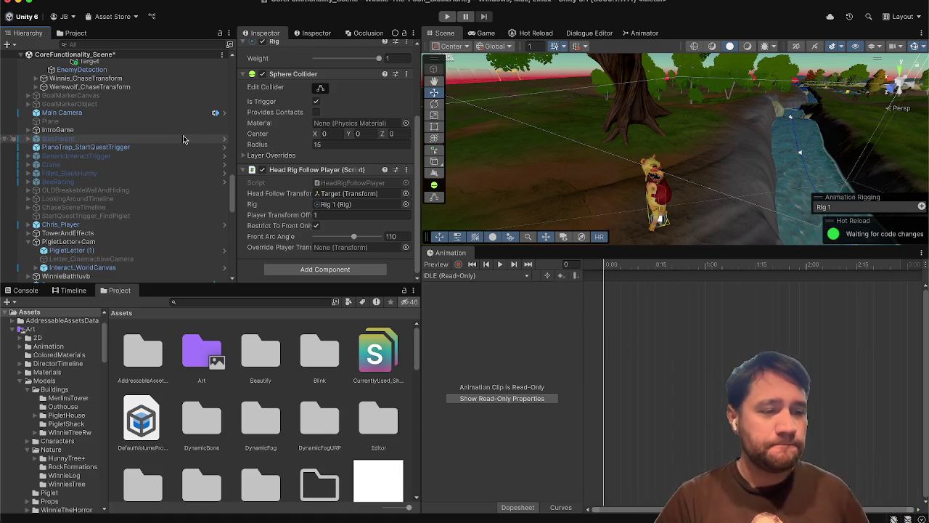
pyautogui.scroll(8, 184, 139)
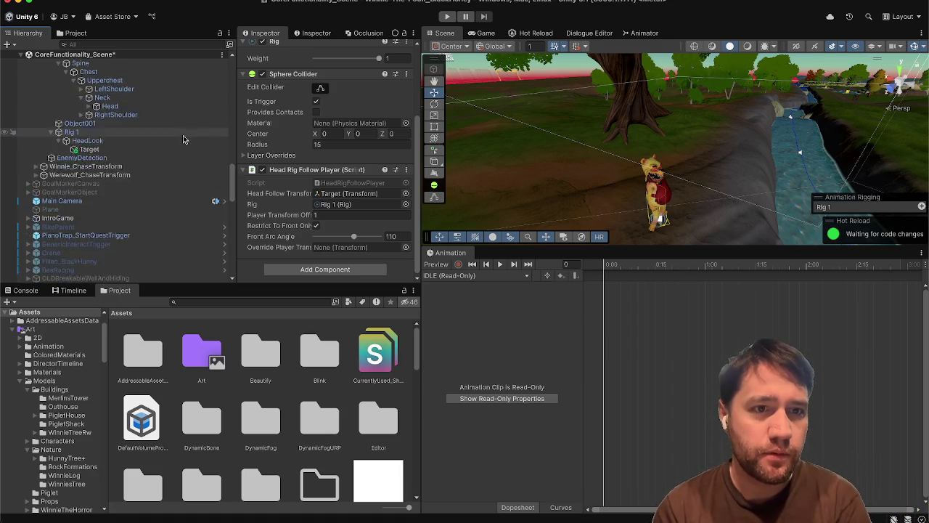
pyautogui.scroll(2, 184, 140)
pyautogui.scroll(-2, 165, 212)
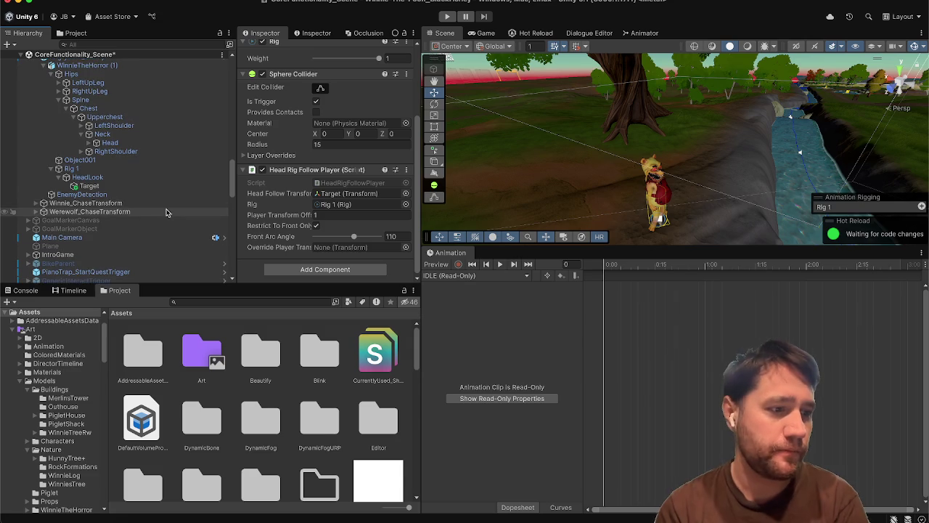
pyautogui.click(138, 180)
pyautogui.click(132, 172)
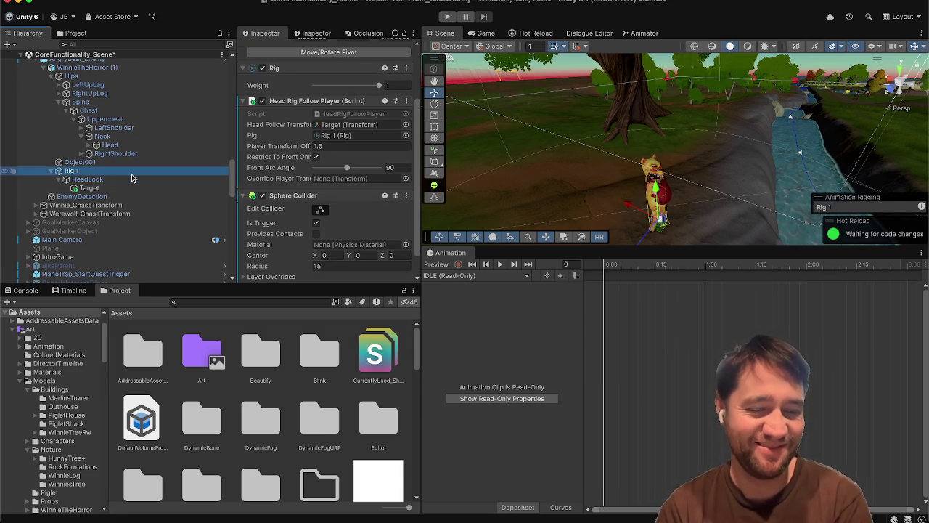
pyautogui.scroll(-2, 278, 243)
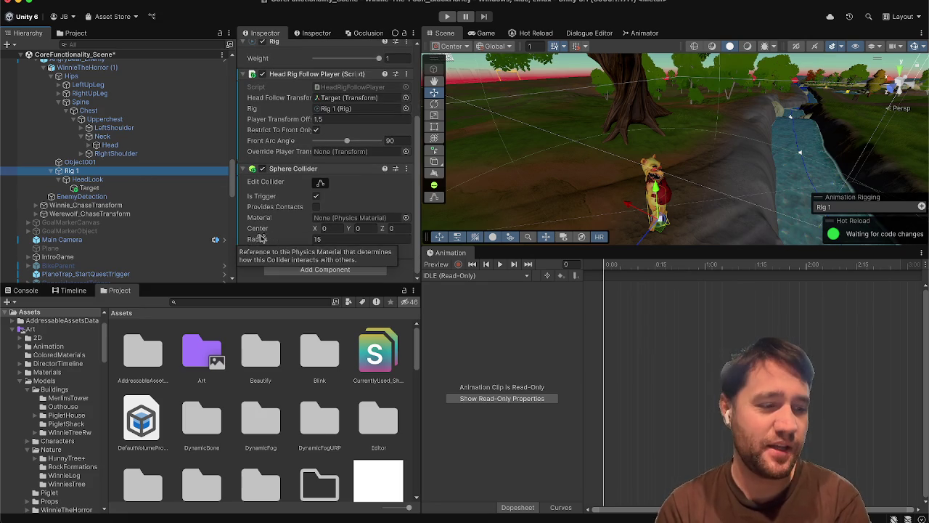
pyautogui.click(156, 179)
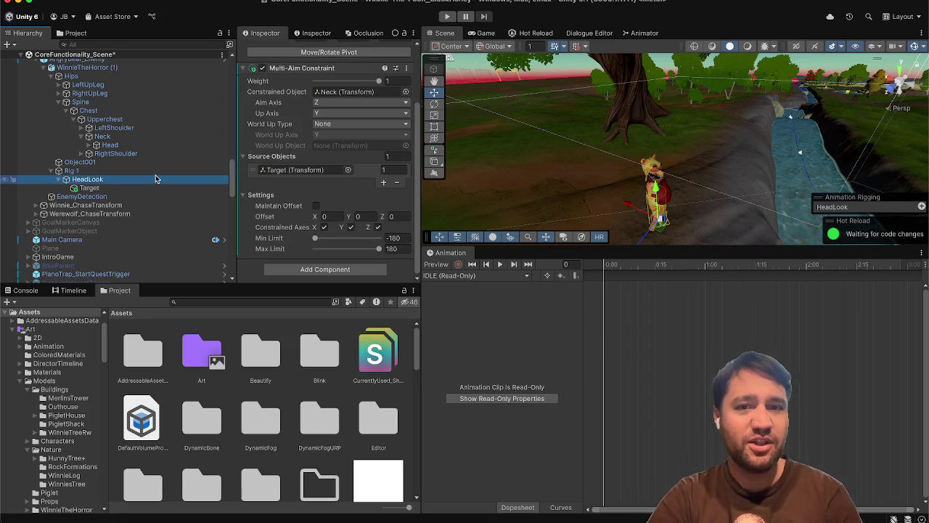
# Review Piglet's HeadFollow aim constraint and Rig 1 follow settings, including the 110 front arc angle.
pyautogui.scroll(-10, 155, 178)
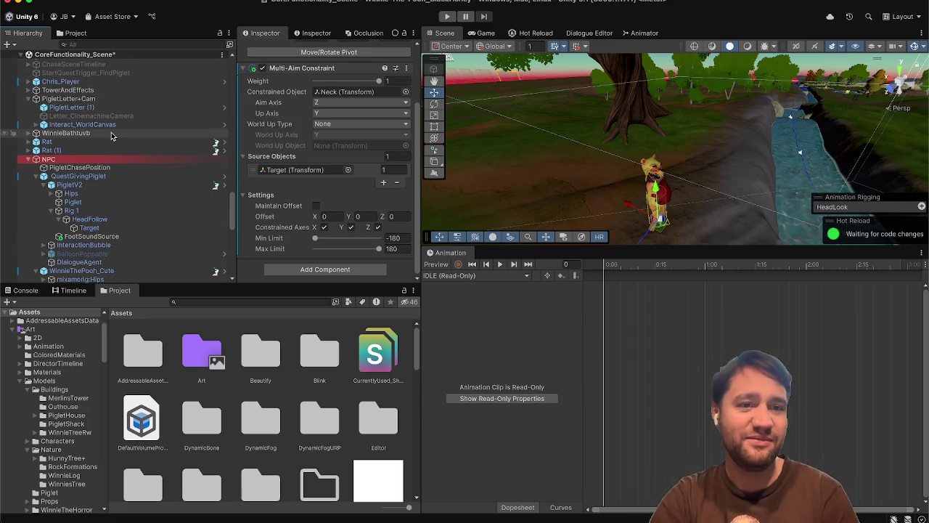
pyautogui.scroll(-3, 111, 127)
pyautogui.click(113, 137)
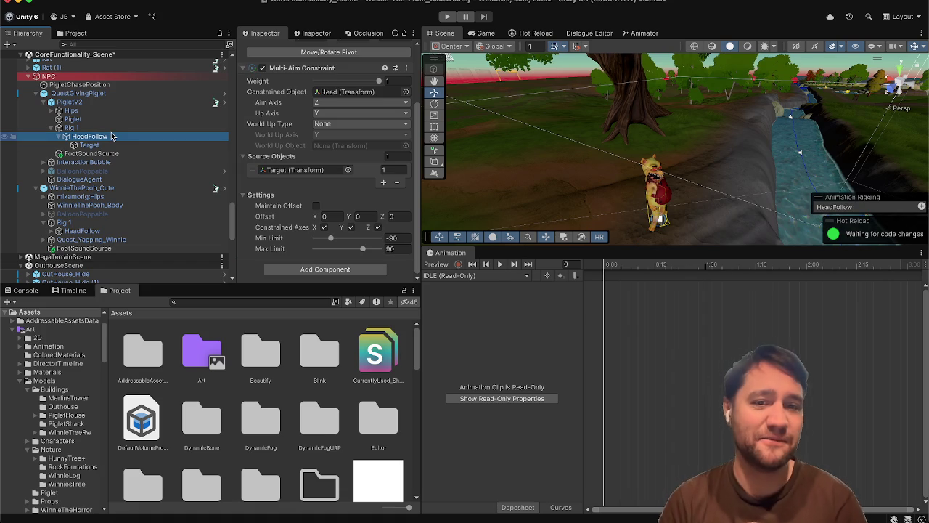
pyautogui.press('Up')
pyautogui.click(111, 136)
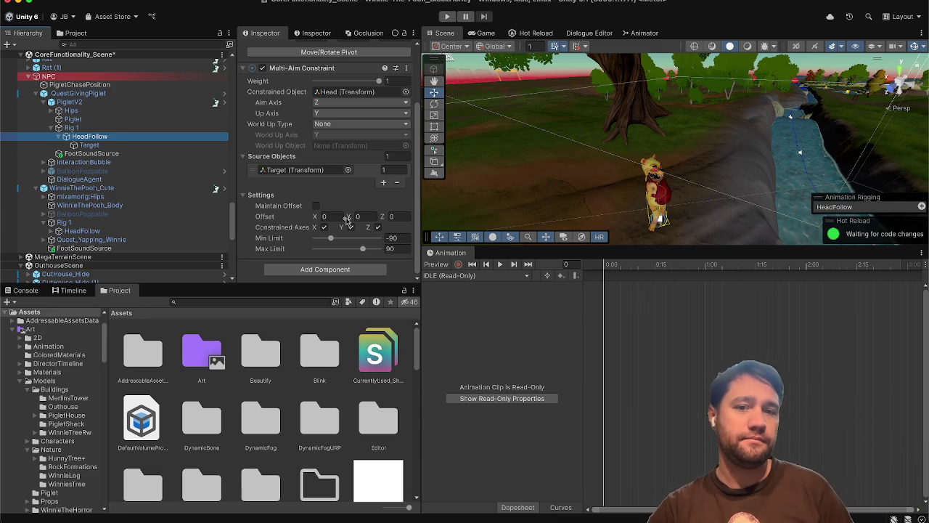
pyautogui.press('Up')
pyautogui.scroll(-2, 347, 221)
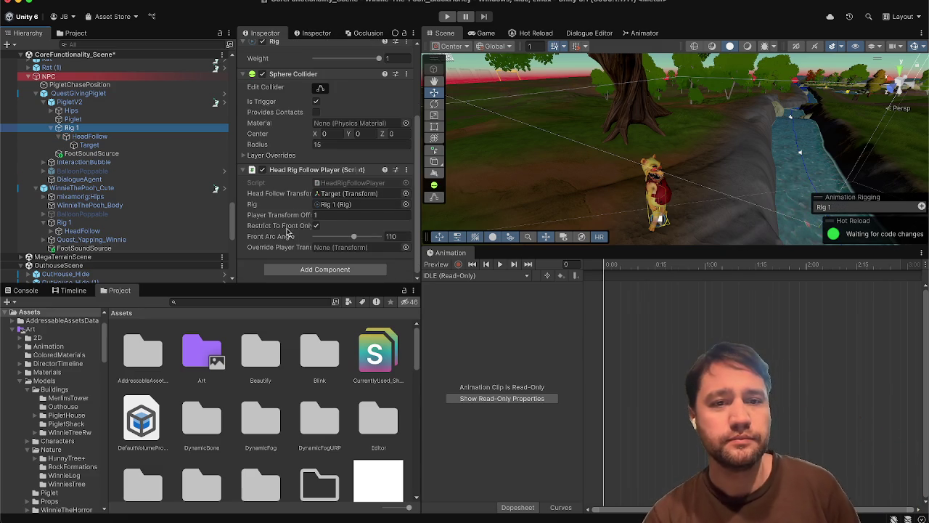
pyautogui.scroll(5, 174, 177)
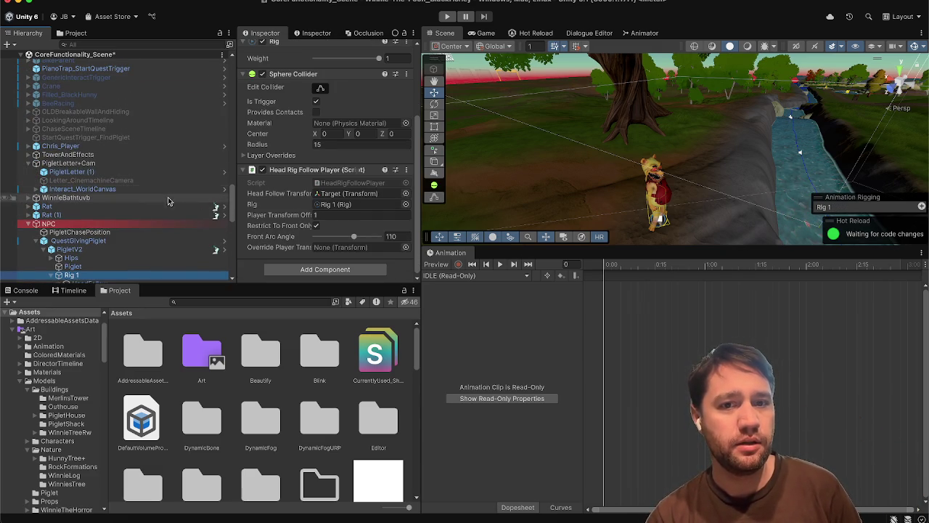
pyautogui.scroll(4, 203, 208)
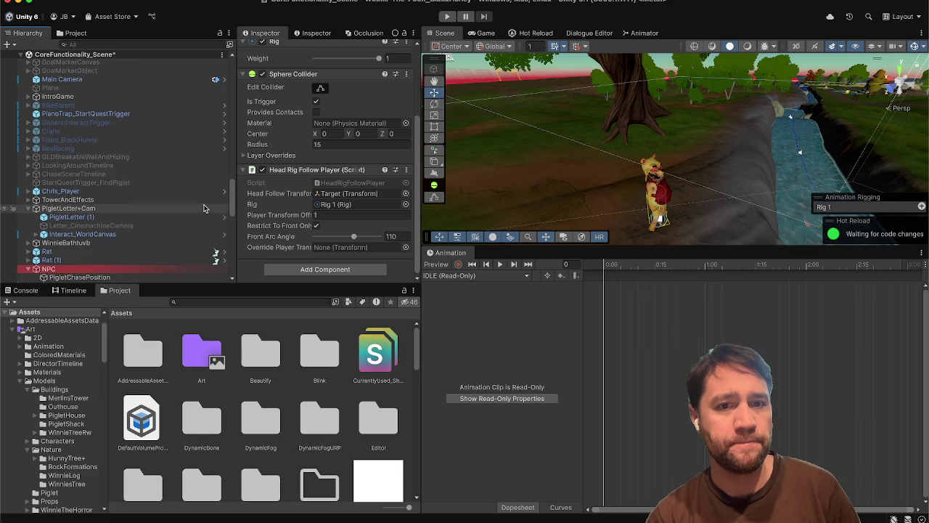
pyautogui.scroll(3, 204, 209)
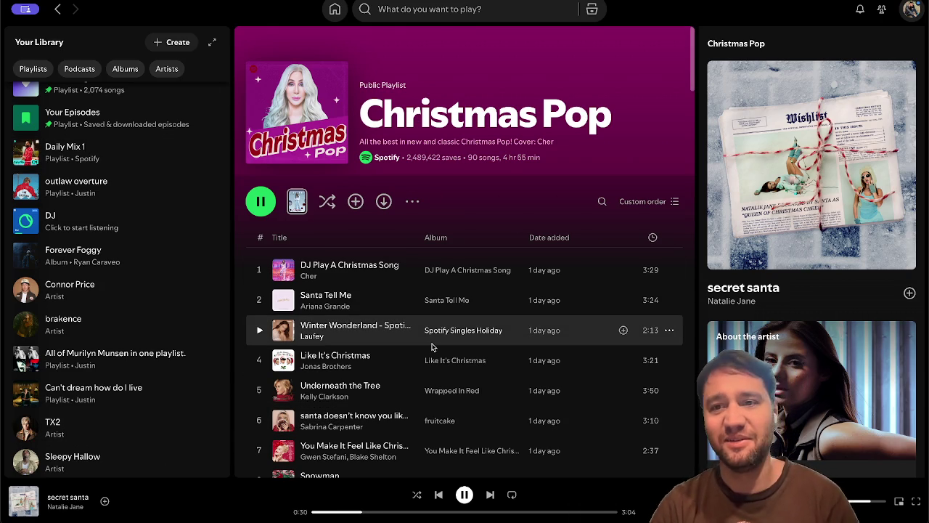
pyautogui.scroll(-20, 432, 347)
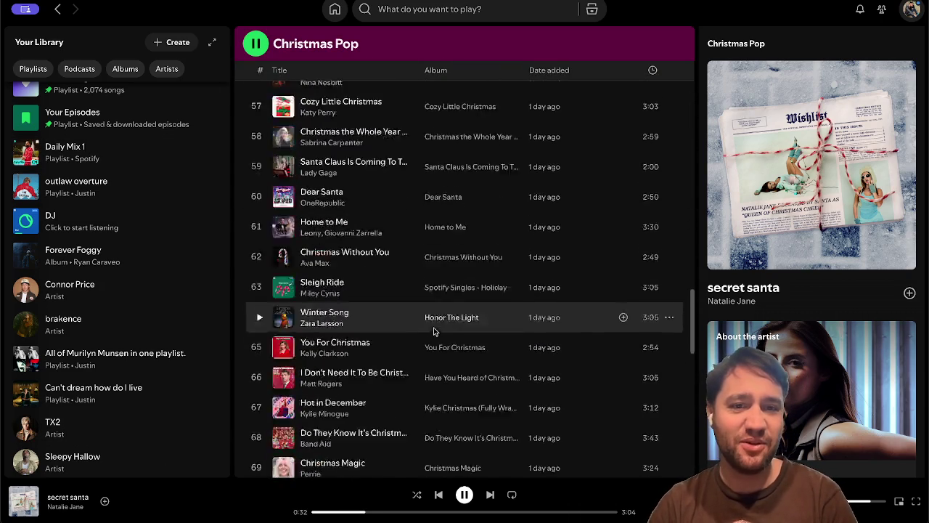
pyautogui.scroll(20, 434, 331)
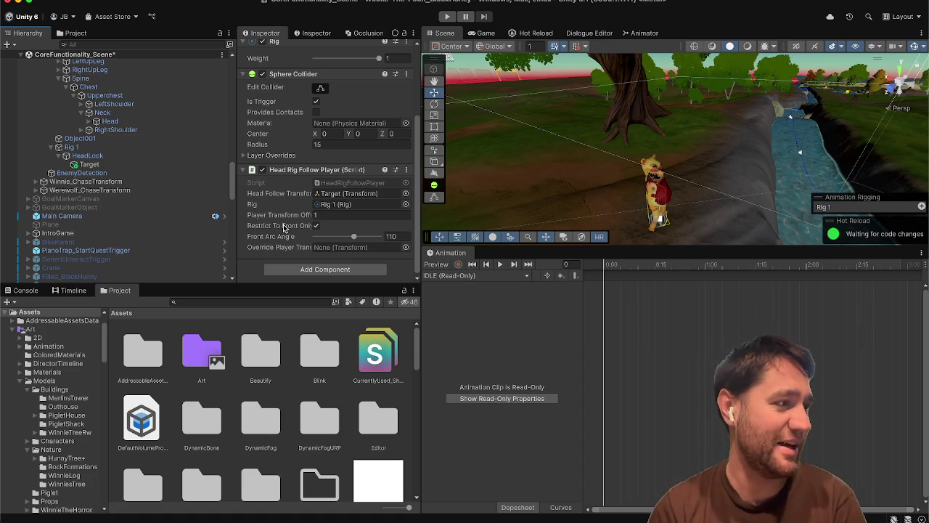
# Set the AngryBear_Enemy Rig 1's Player Transform Offset to 0.
pyautogui.scroll(5, 284, 228)
pyautogui.scroll(-5, 284, 228)
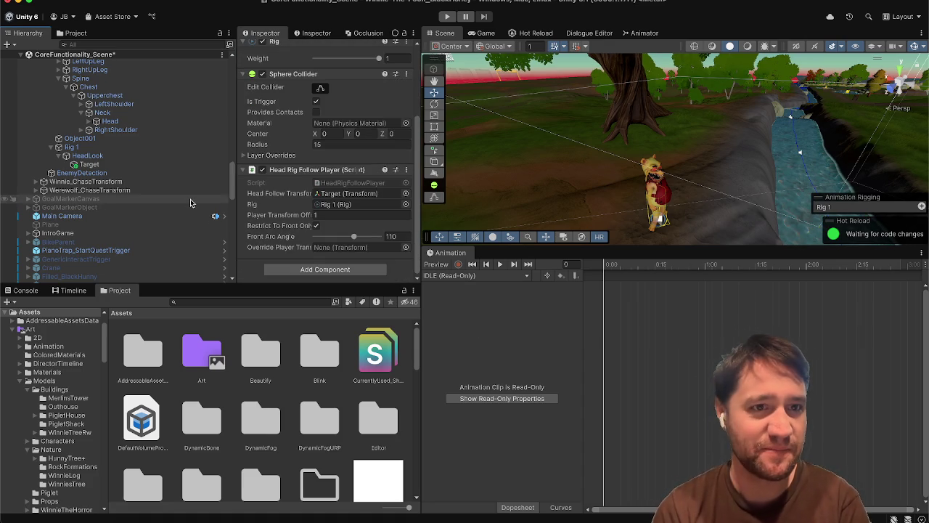
pyautogui.scroll(-10, 190, 203)
pyautogui.scroll(-6, 190, 199)
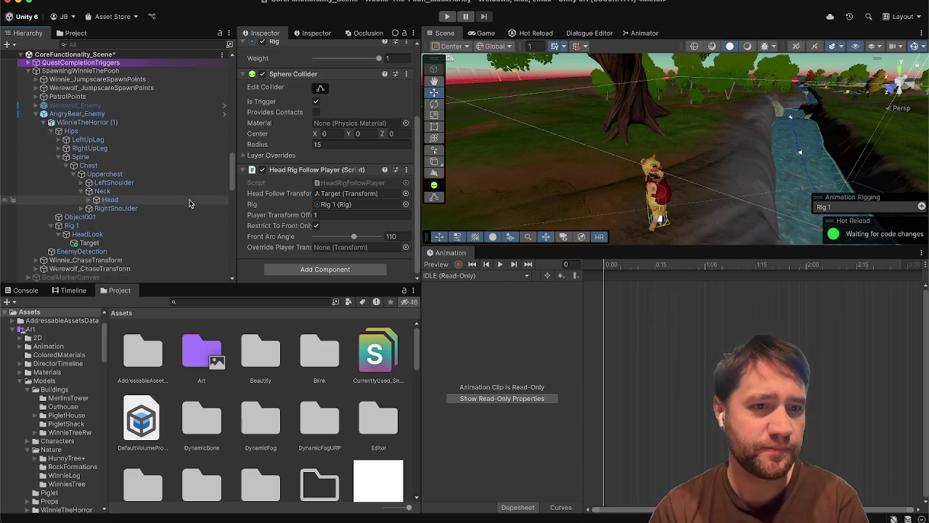
pyautogui.click(174, 219)
pyautogui.click(170, 226)
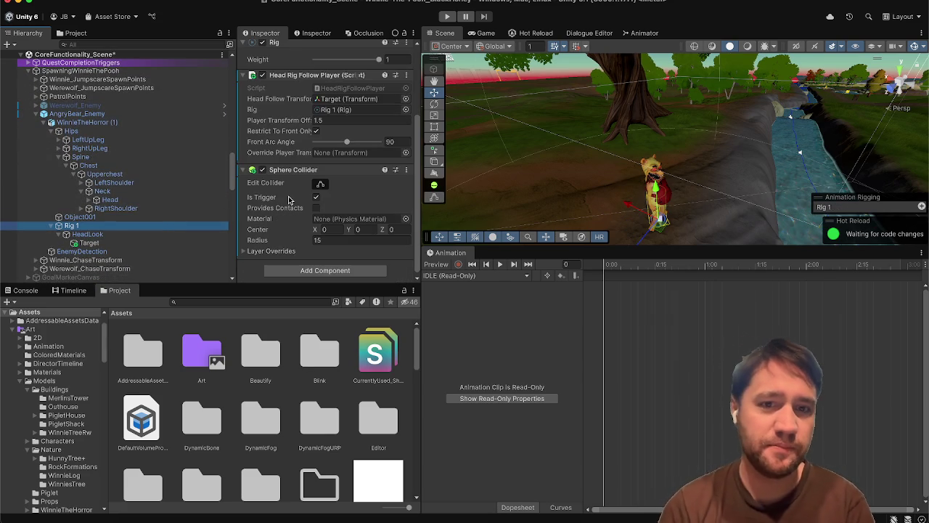
pyautogui.click(350, 120)
pyautogui.write('0')
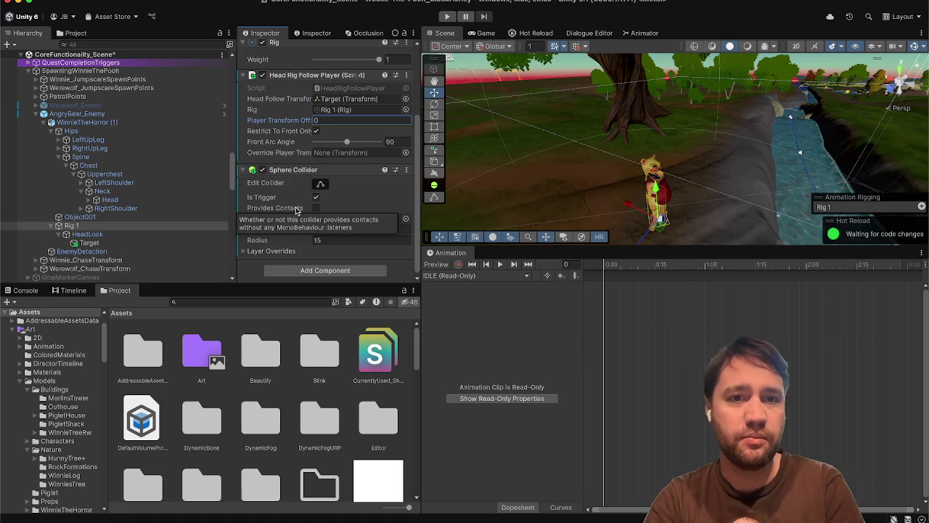
pyautogui.press('Return')
# Widen the head-follow Front Arc Angle from 90 to 110.
pyautogui.moveTo(423, 152); pyautogui.dragTo(495, 153)
pyautogui.click(464, 141)
pyautogui.write('11')
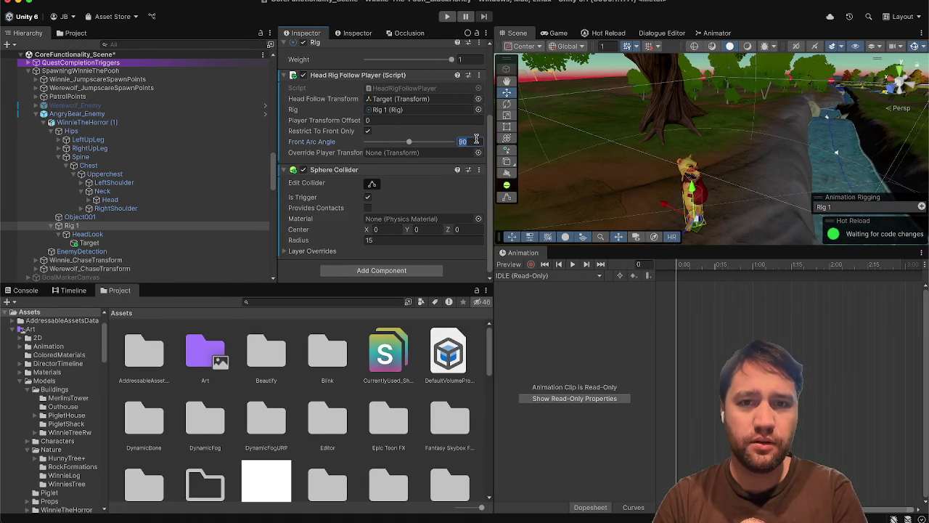
pyautogui.write('0')
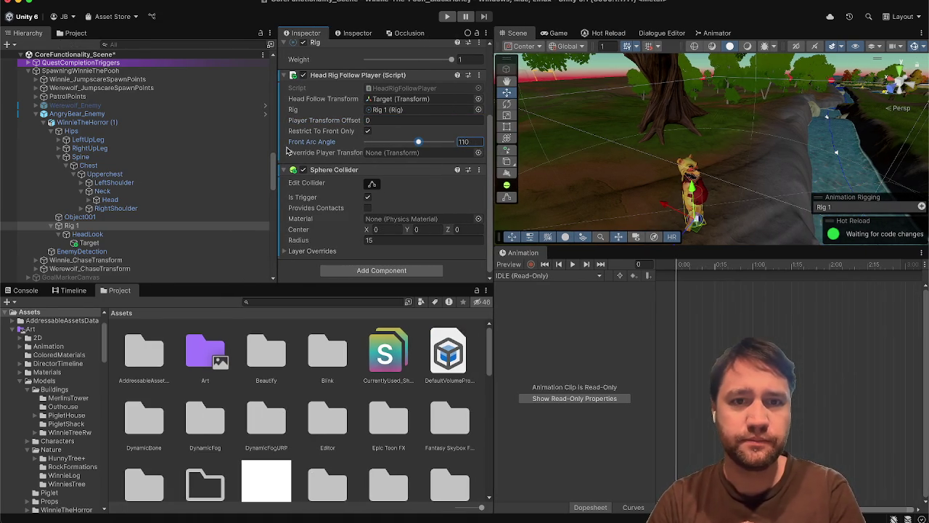
pyautogui.moveTo(278, 143); pyautogui.dragTo(233, 143)
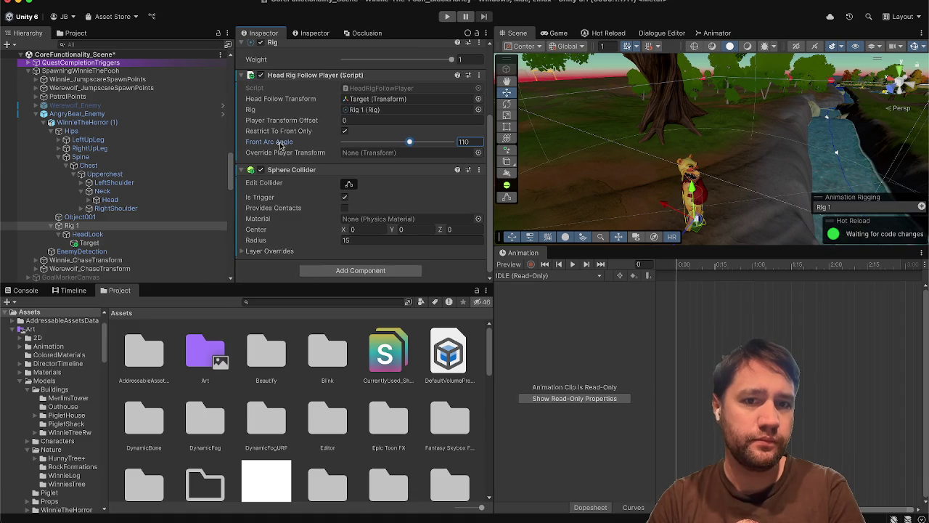
# Set HeadLook's Multi-Aim Constraint Min Limit to -90 and Max Limit to 90.
pyautogui.click(151, 237)
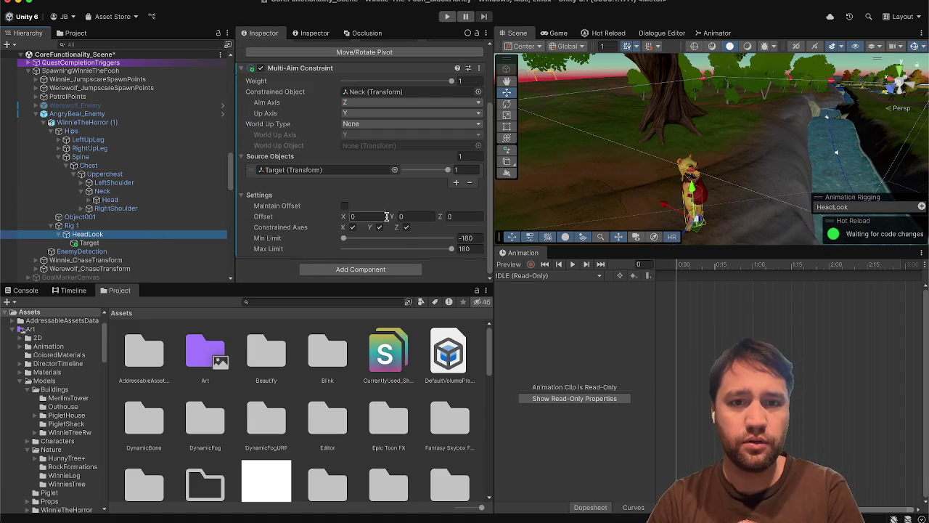
pyautogui.click(470, 237)
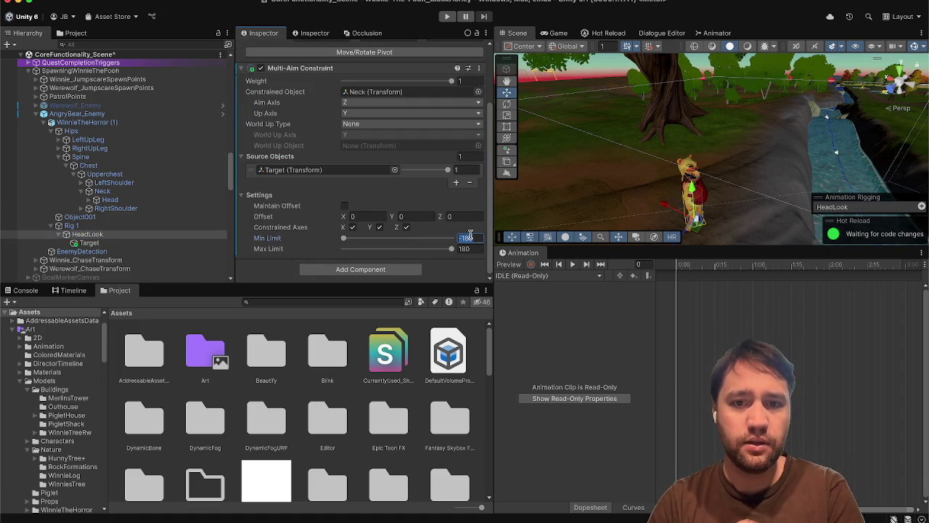
pyautogui.write('-90')
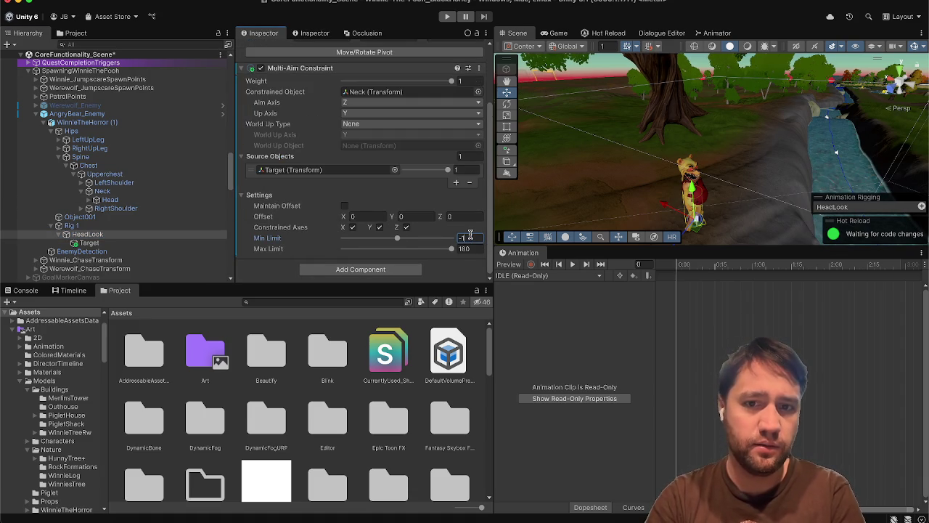
pyautogui.press('Tab')
pyautogui.write('90')
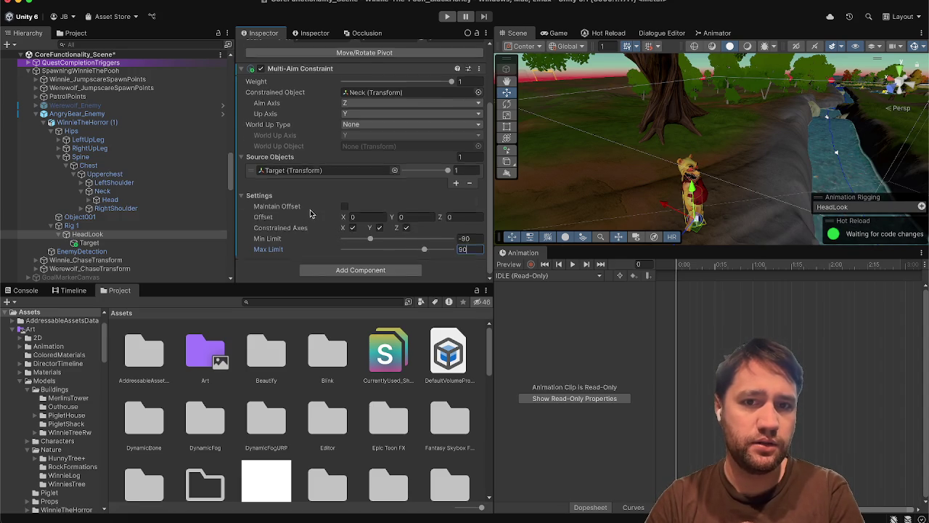
# Compare with Piglet's HeadFollow constraint, which aims its Head at Target within -90 to 90.
pyautogui.scroll(3, 310, 213)
pyautogui.scroll(-5, 123, 209)
pyautogui.scroll(-3, 123, 209)
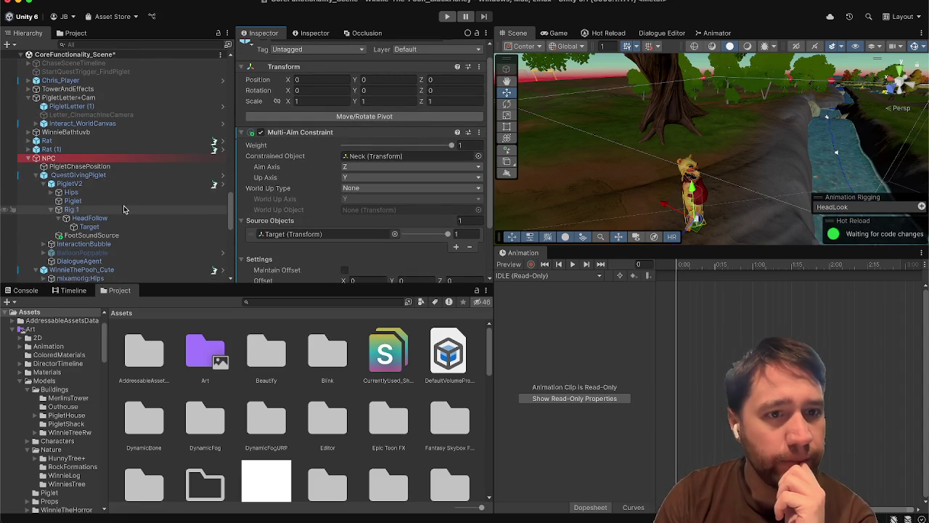
pyautogui.click(118, 218)
pyautogui.scroll(-3, 382, 188)
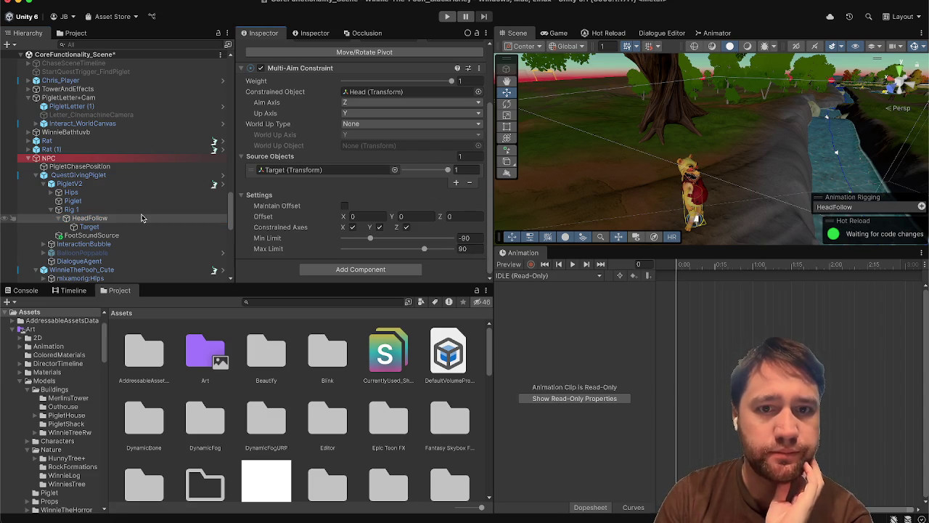
pyautogui.scroll(5, 142, 218)
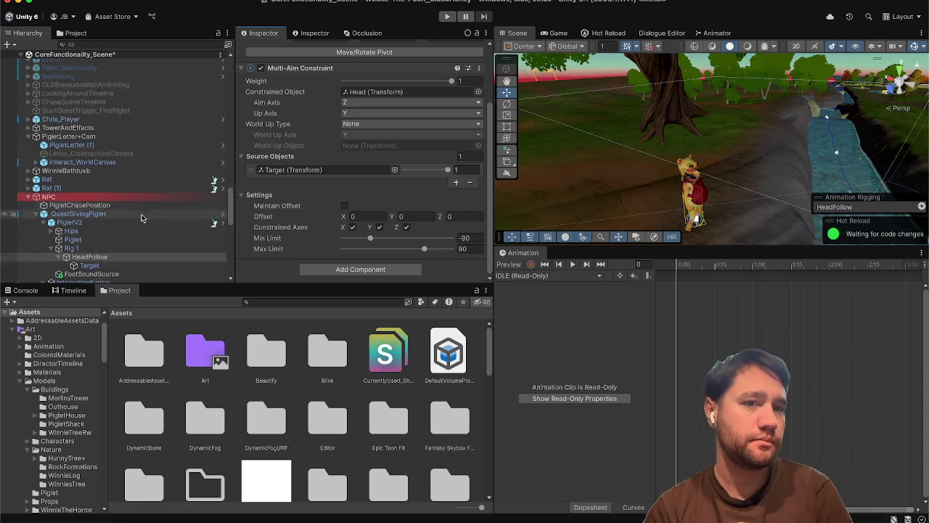
pyautogui.scroll(8, 142, 218)
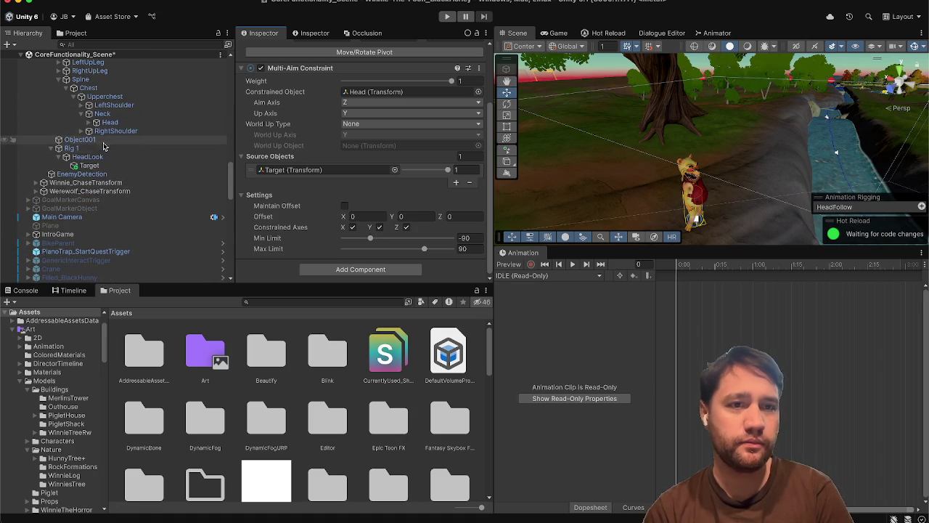
# Re-enter 0 as Rig 1's Player Transform Offset after glancing at the HeadLook constraint.
pyautogui.click(100, 150)
pyautogui.scroll(-2, 259, 151)
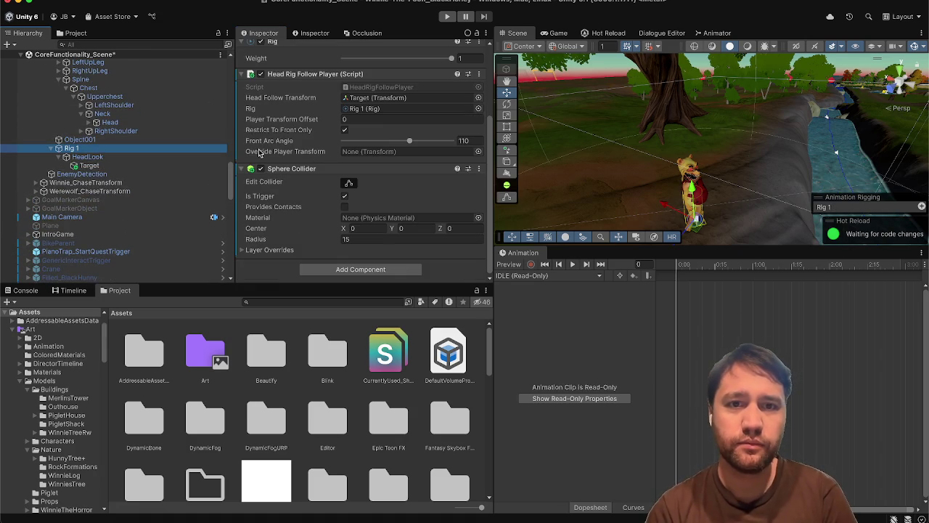
pyautogui.click(158, 155)
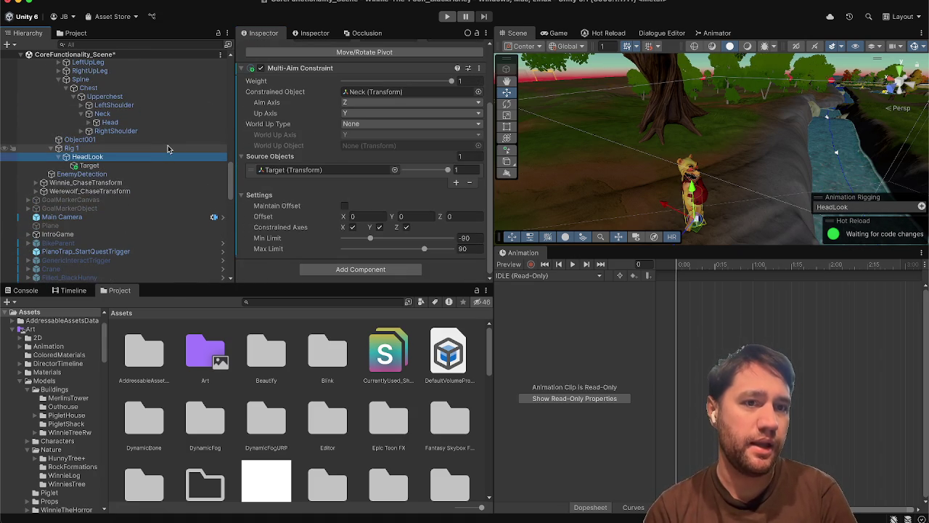
pyautogui.click(168, 147)
pyautogui.click(348, 146)
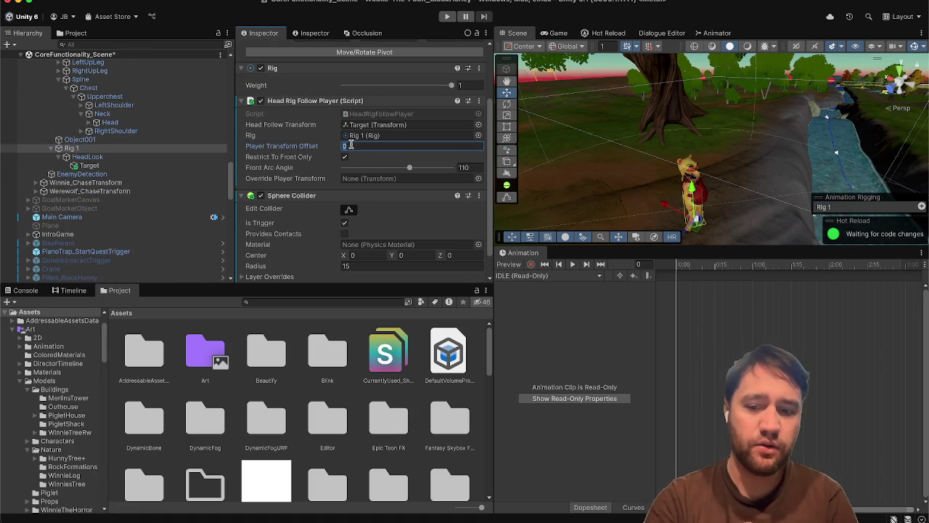
pyautogui.write('0')
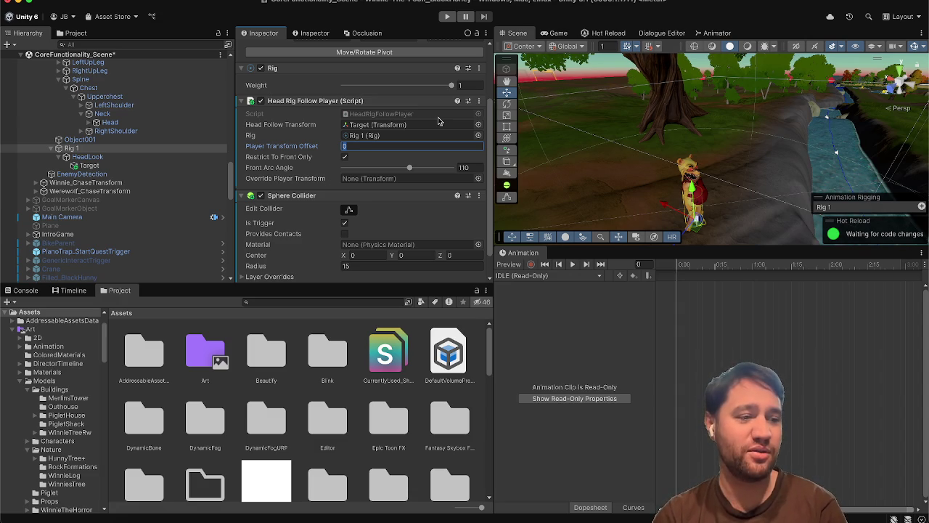
pyautogui.press('Return')
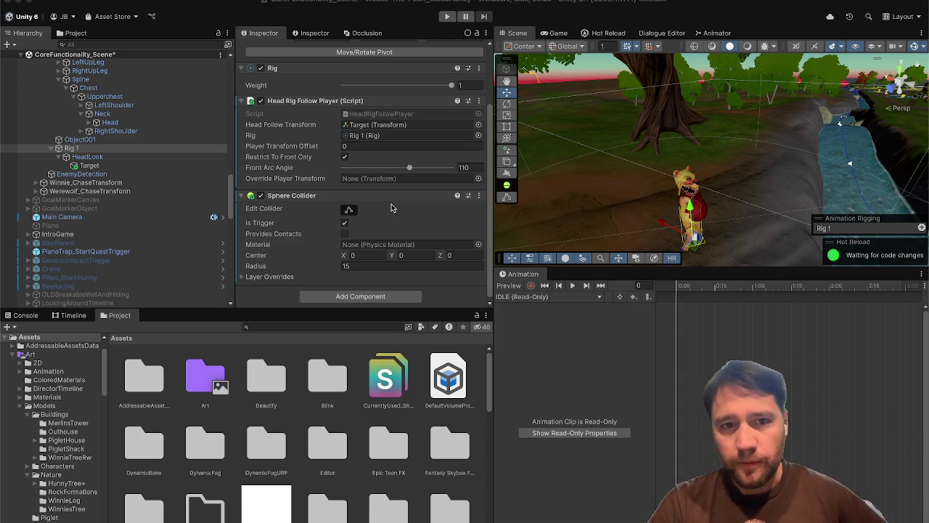
# Select the AngryBear_Enemy root object via its Hips bone in the Hierarchy.
pyautogui.scroll(3, 392, 208)
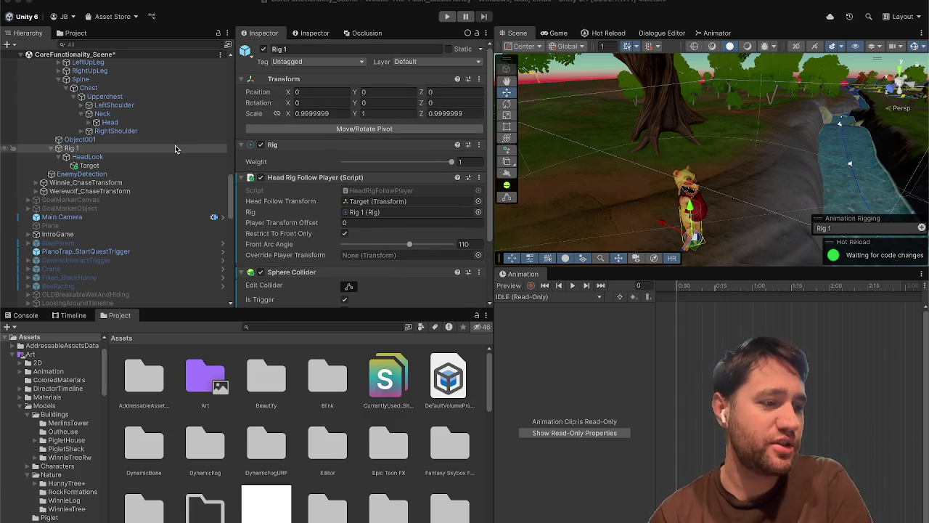
pyautogui.scroll(5, 175, 144)
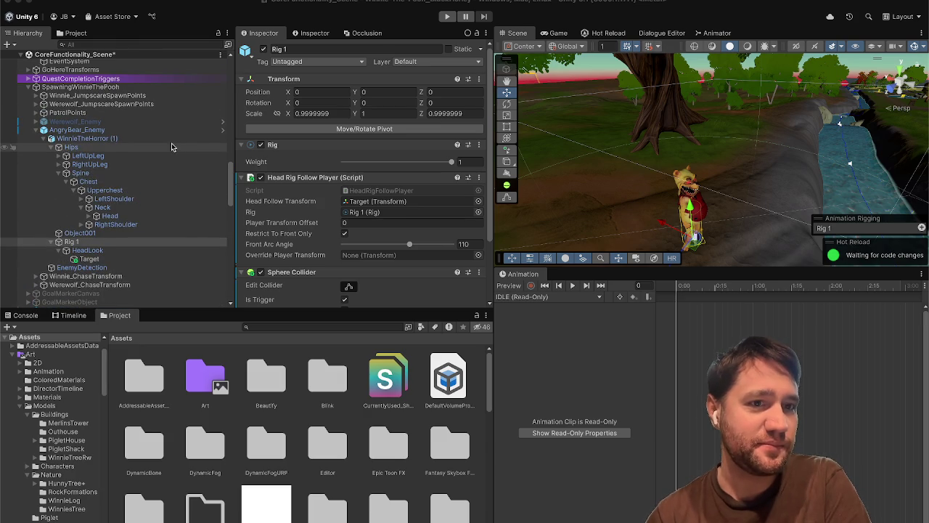
pyautogui.click(188, 135)
pyautogui.press('Down')
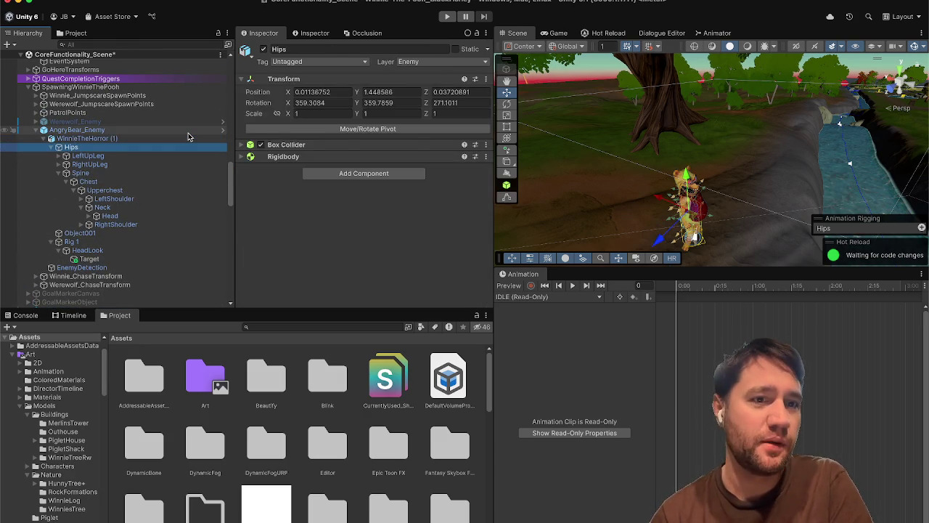
pyautogui.click(188, 131)
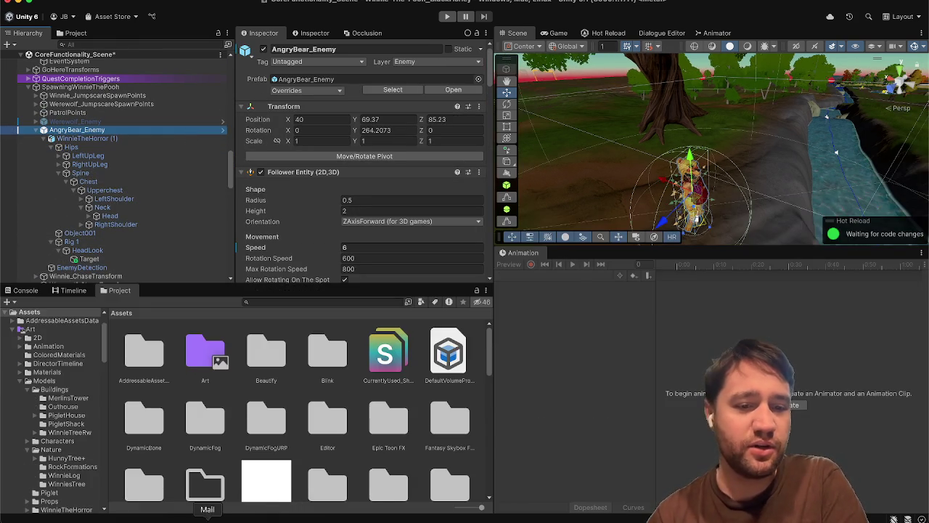
# Switch to Safari and search 'hanukah decorations' in a new tab.
pyautogui.click(169, 514)
pyautogui.press('super+t')
pyautogui.write('hanukah')
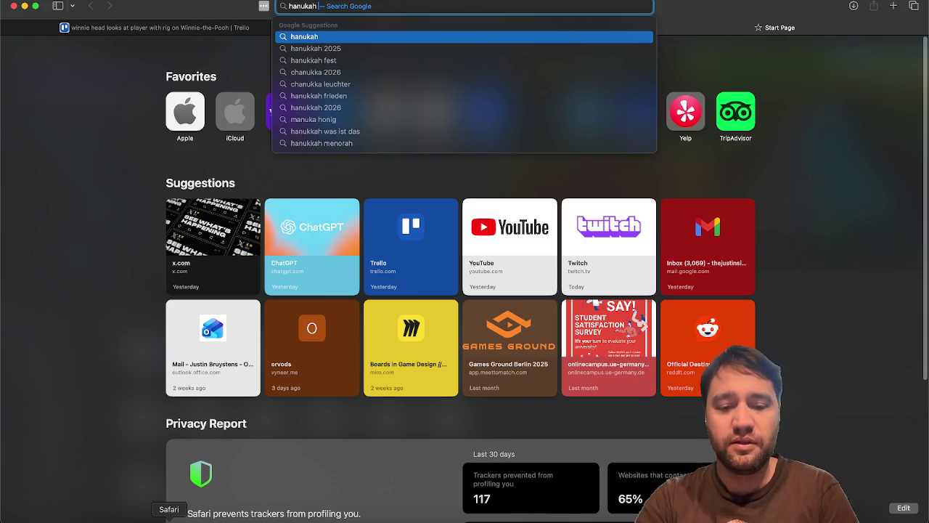
pyautogui.write(' decorations')
pyautogui.press('Return')
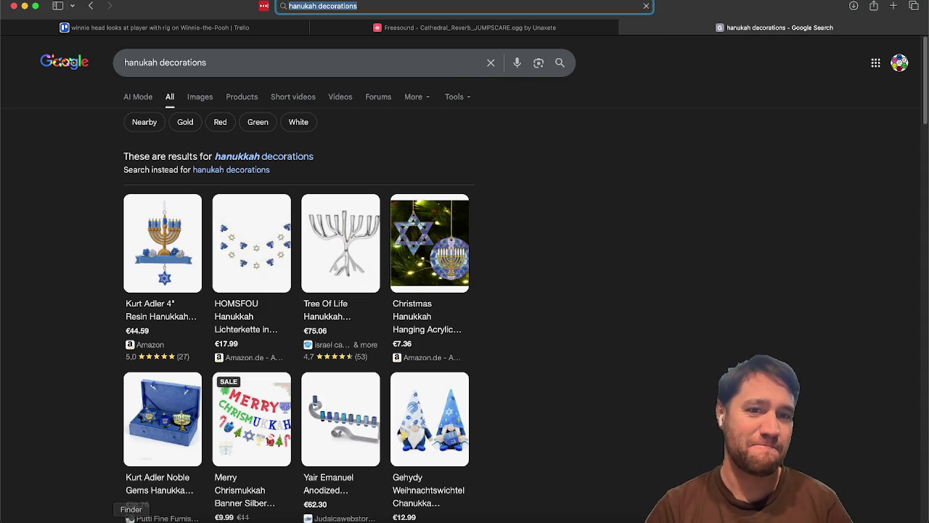
pyautogui.click(200, 97)
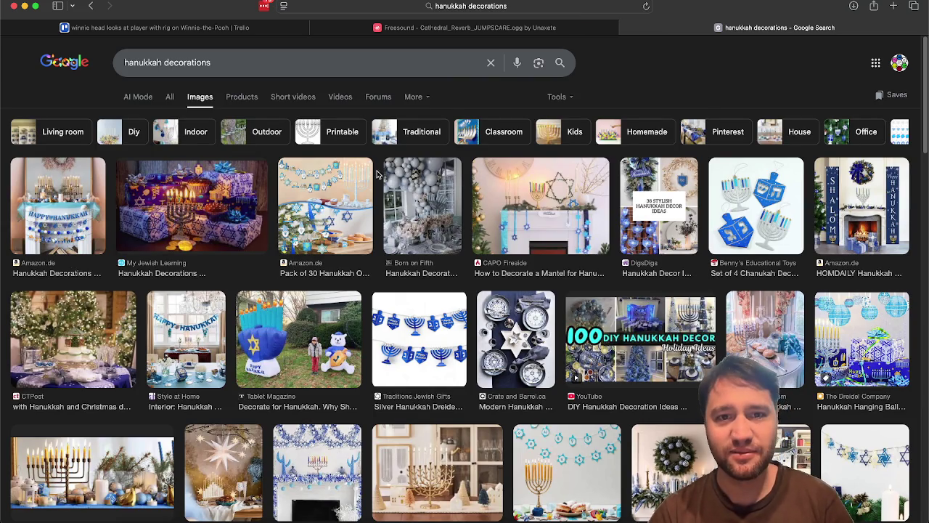
pyautogui.click(309, 198)
pyautogui.click(236, 209)
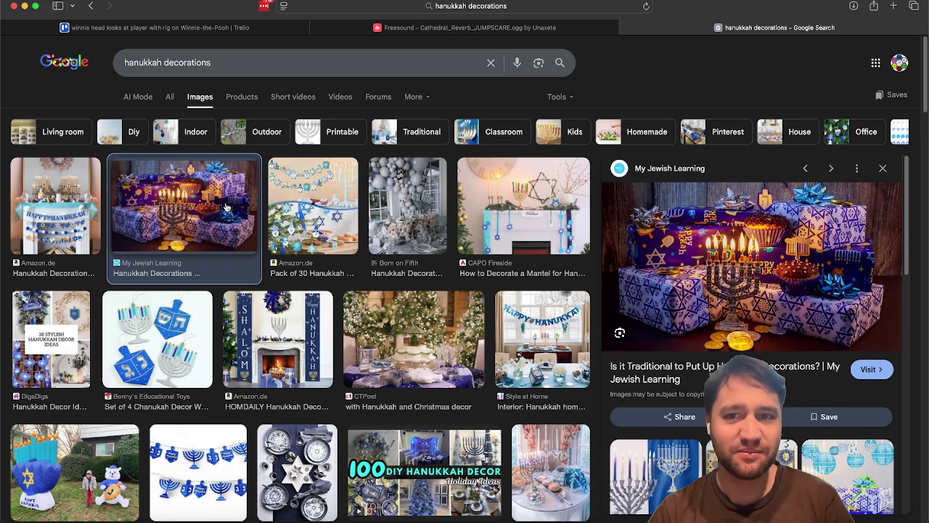
pyautogui.click(93, 204)
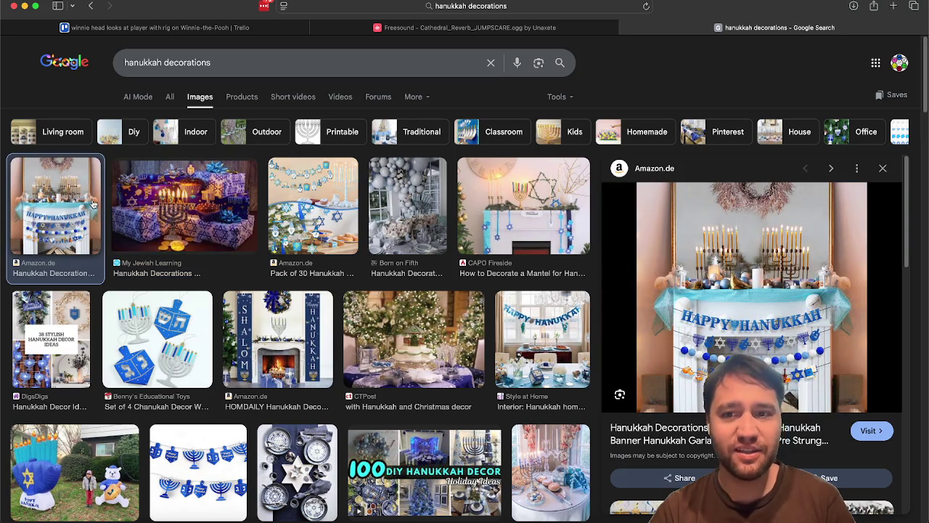
pyautogui.scroll(-1, 171, 270)
pyautogui.scroll(-2, 170, 269)
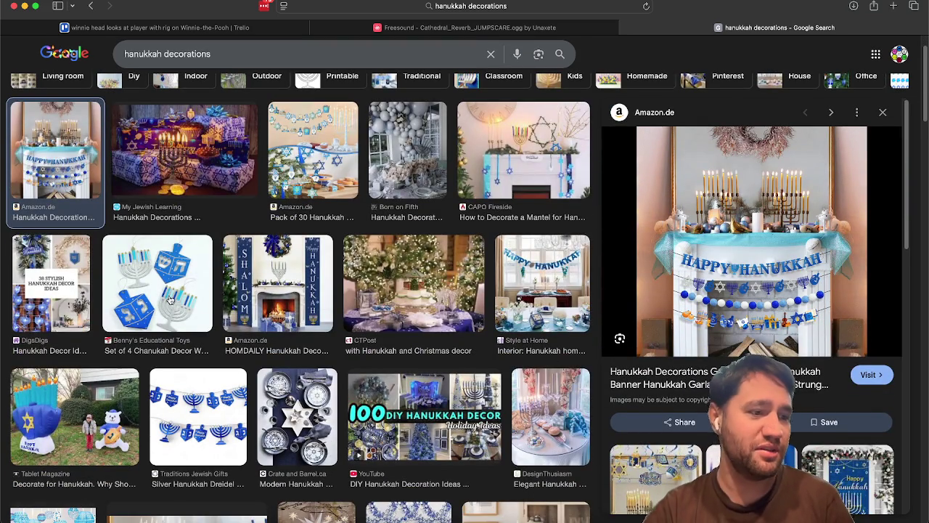
pyautogui.scroll(-2, 170, 300)
pyautogui.scroll(-3, 170, 299)
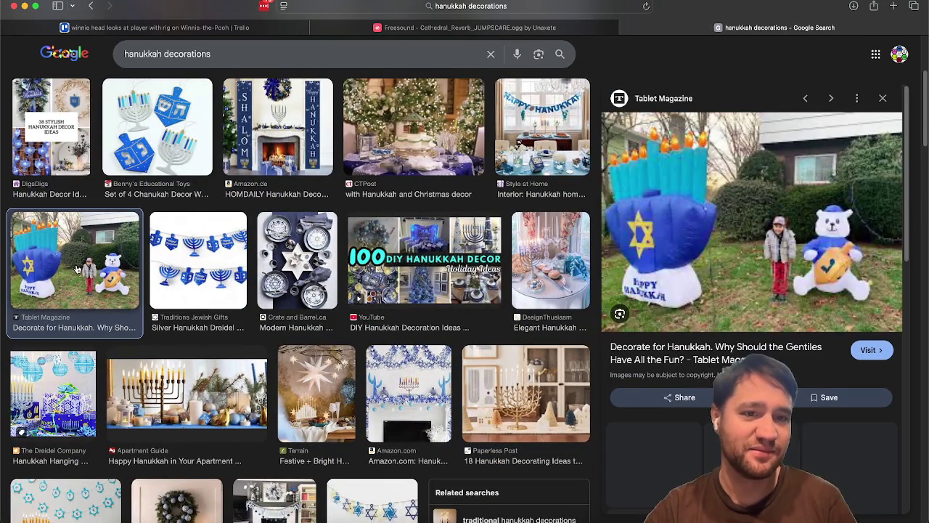
pyautogui.click(77, 269)
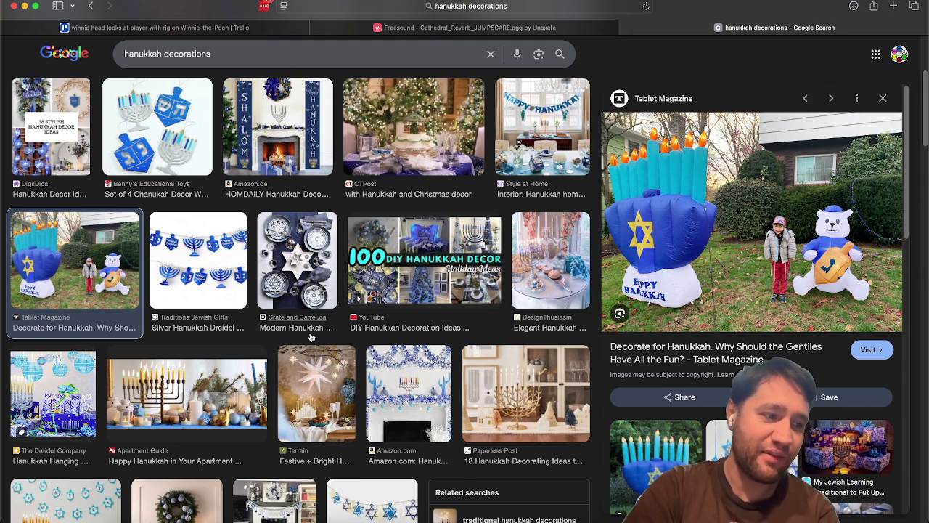
pyautogui.scroll(-5, 309, 336)
pyautogui.scroll(-2, 309, 337)
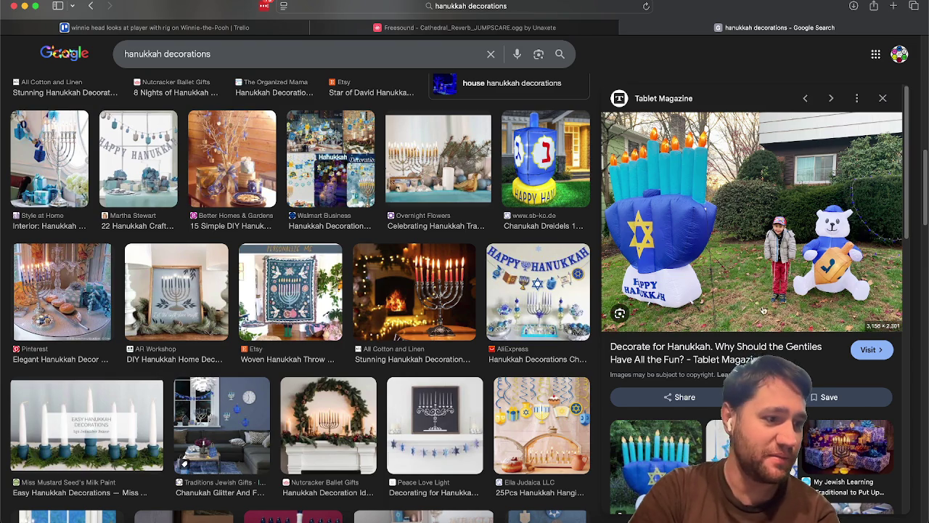
pyautogui.scroll(-3, 205, 330)
pyautogui.scroll(-2, 204, 330)
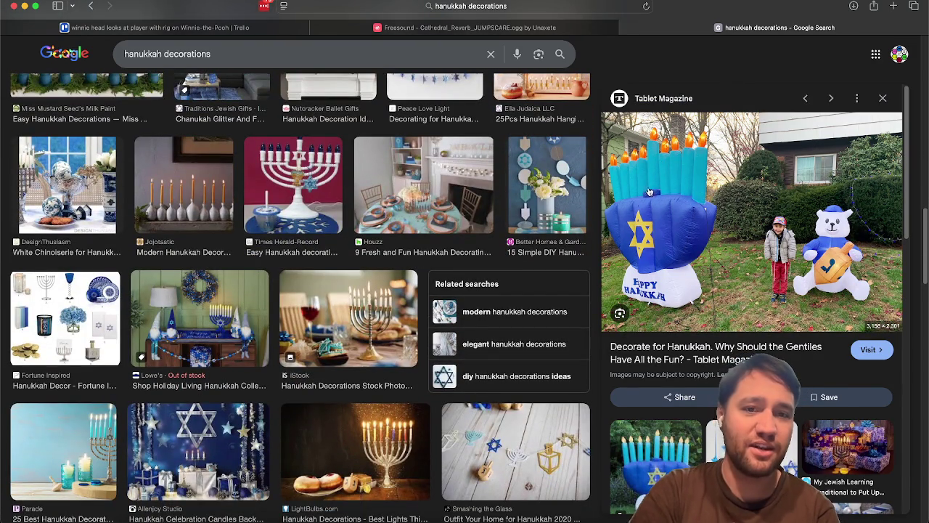
pyautogui.scroll(-5, 155, 328)
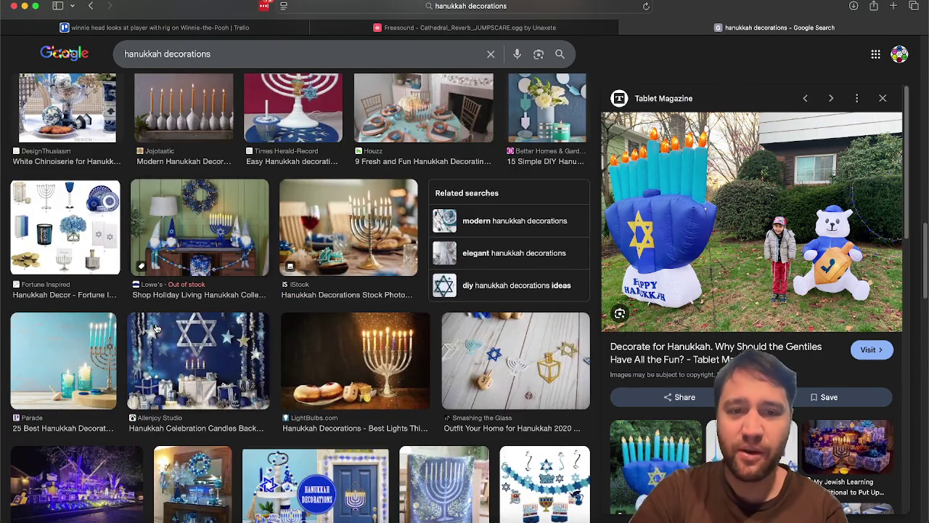
pyautogui.scroll(-8, 155, 328)
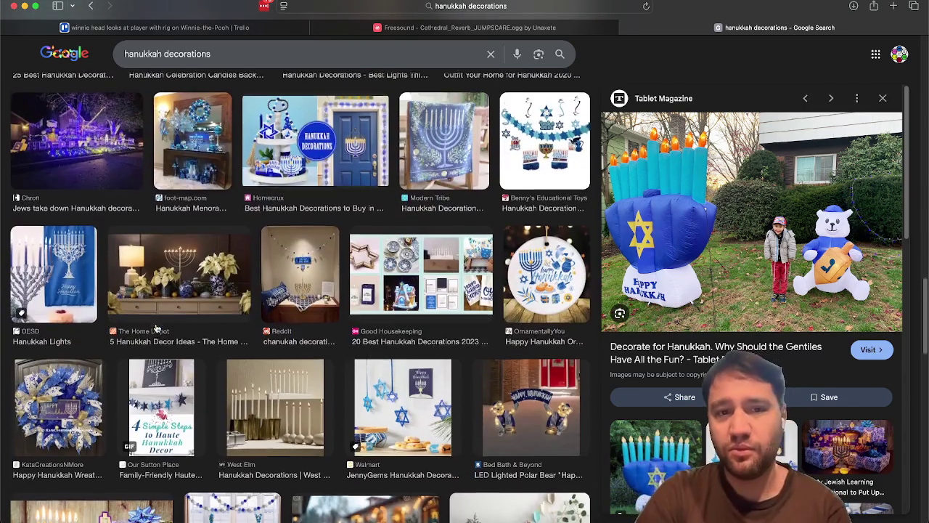
pyautogui.scroll(15, 355, 297)
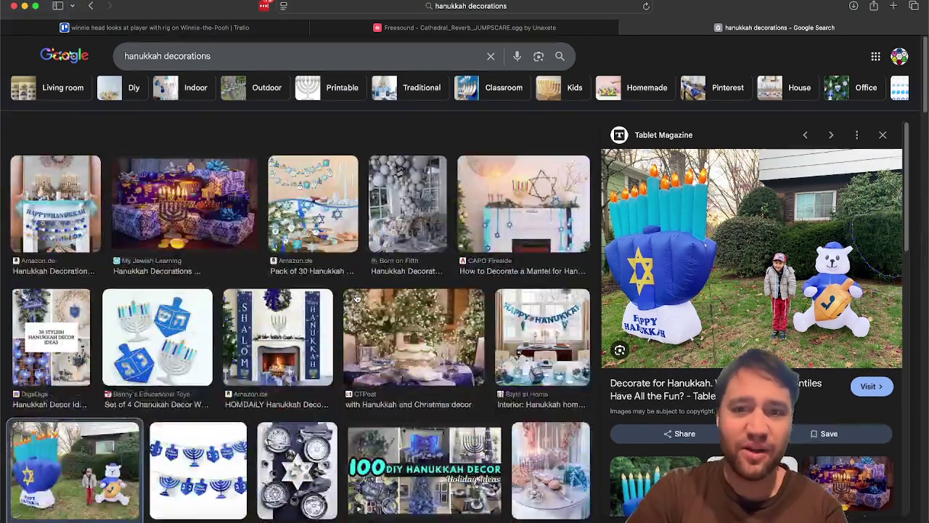
pyautogui.press('super+w')
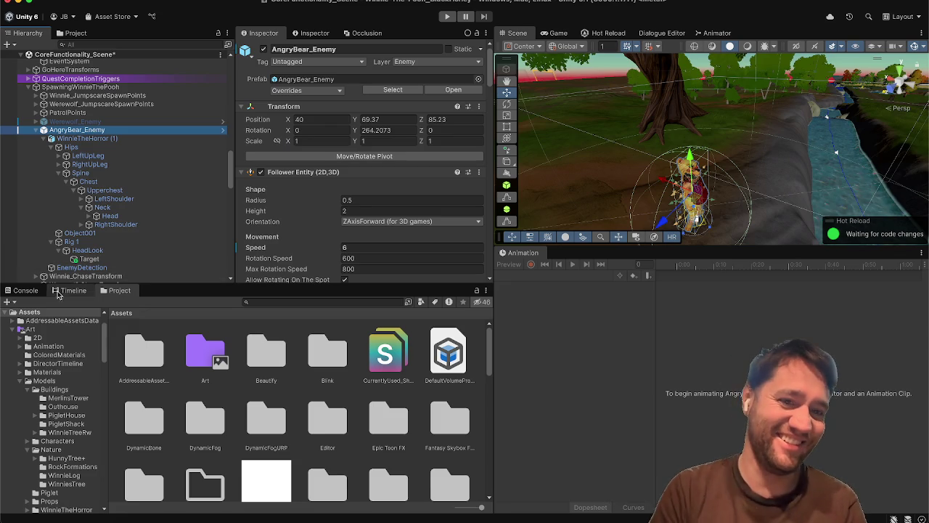
# Show the Console panel and collapse AngryBear_Enemy in the Hierarchy.
pyautogui.click(27, 290)
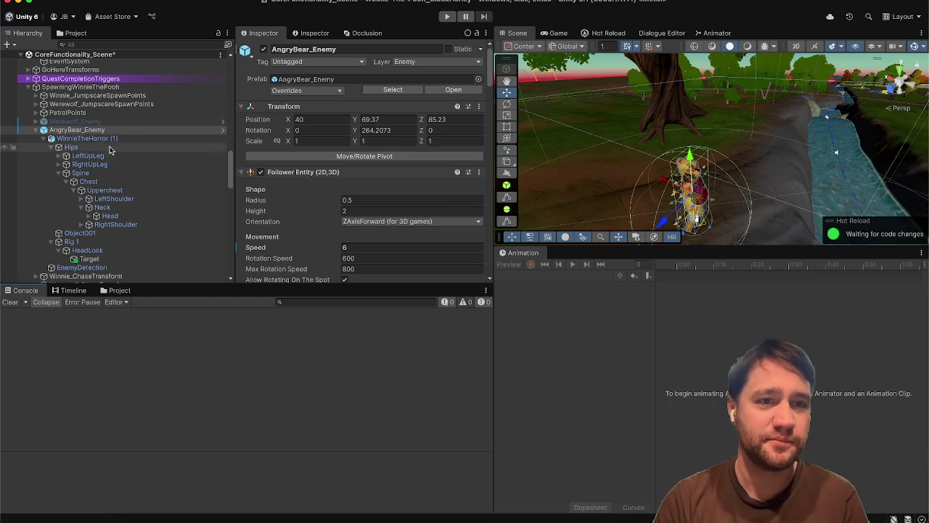
pyautogui.click(35, 129)
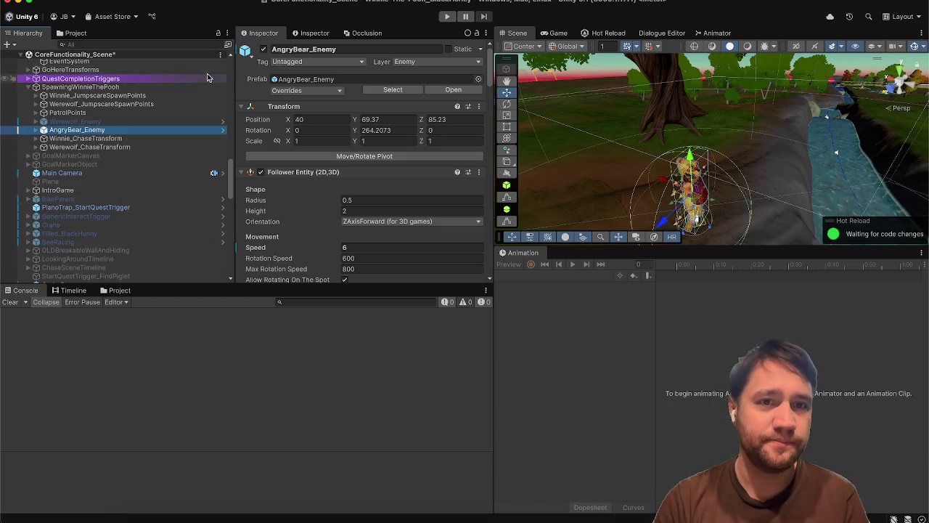
# Expand Werewolf_Enemy and compare it with AngryBear_Enemy's WinnieTheHorror (1) model setup.
pyautogui.click(61, 121)
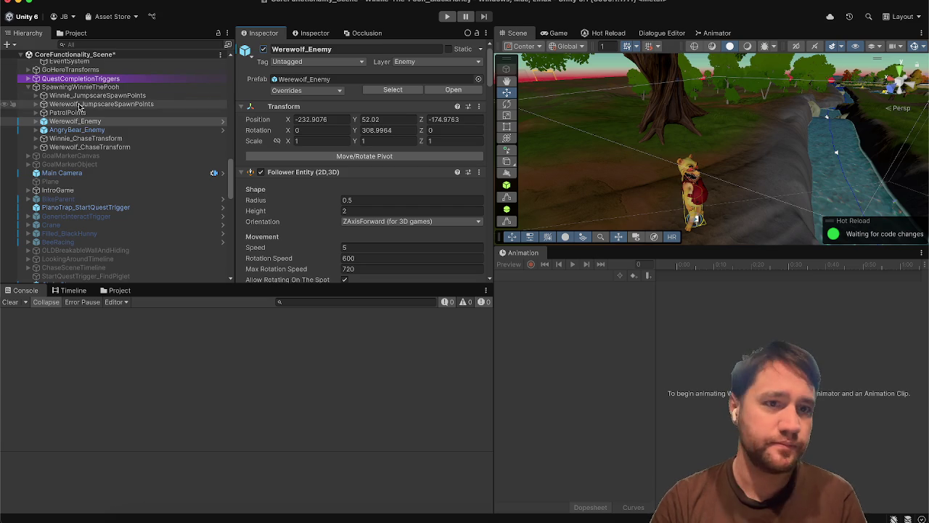
pyautogui.press('Right')
pyautogui.click(94, 128)
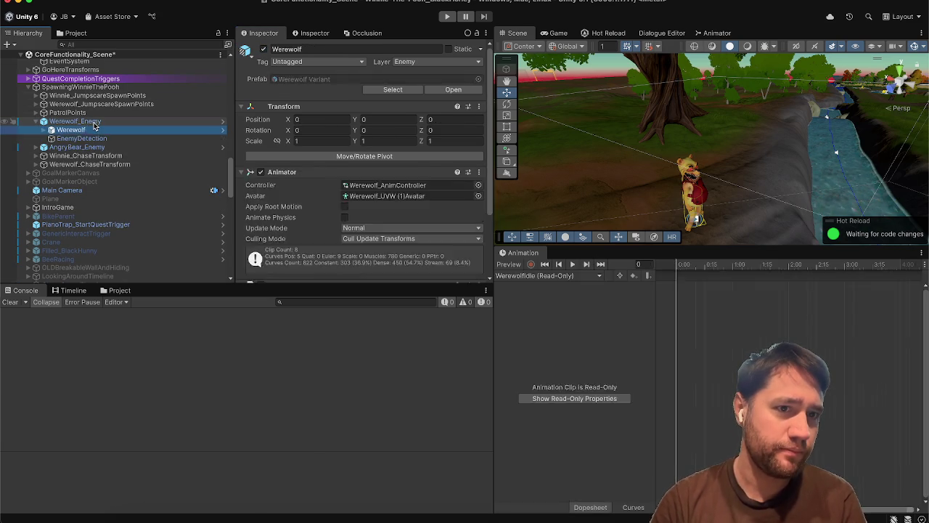
pyautogui.press('Right')
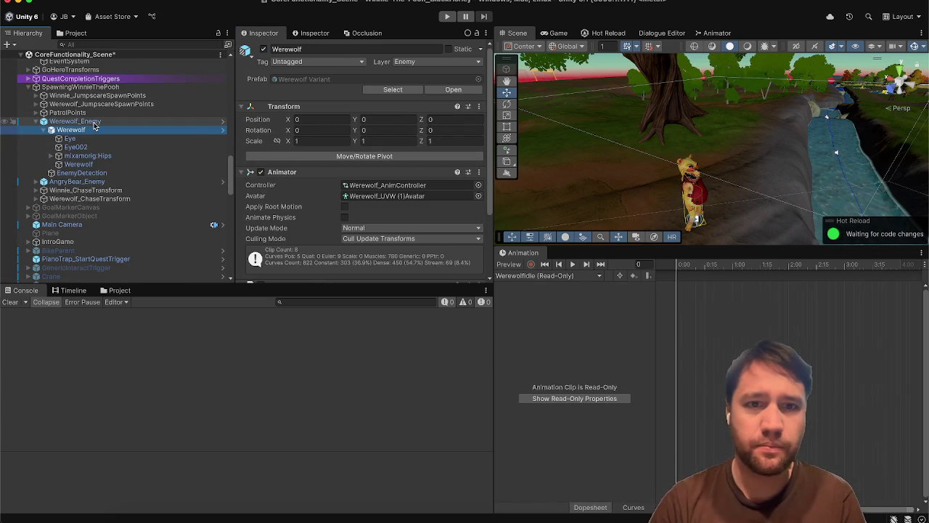
pyautogui.click(65, 182)
pyautogui.hotkey('alt', 'Right')
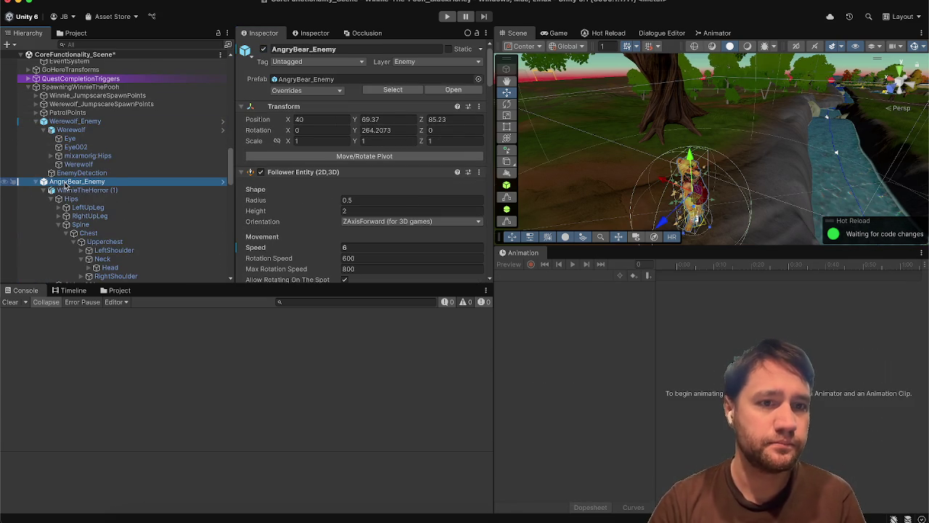
pyautogui.click(67, 190)
pyautogui.scroll(-5, 308, 210)
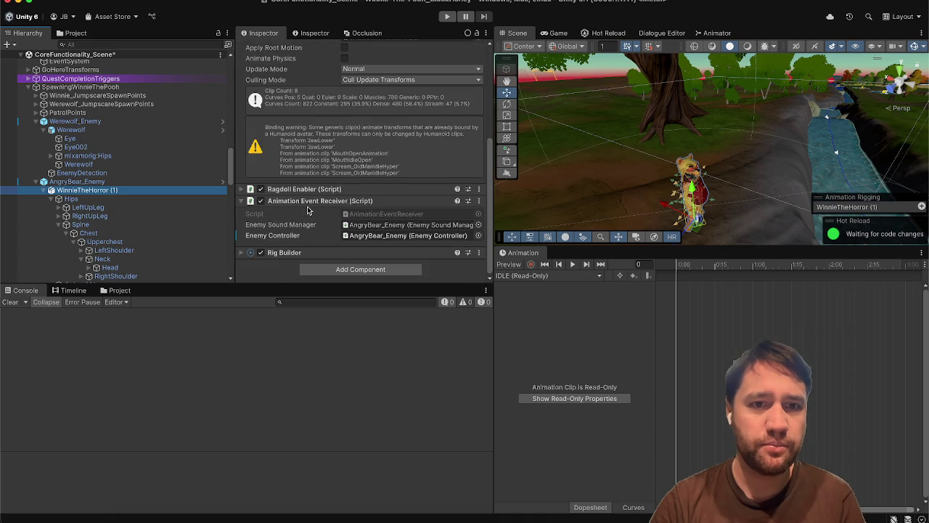
# Run Animation Rigging > Rig Setup on the Werewolf model and select the new Rig 1.
pyautogui.click(85, 131)
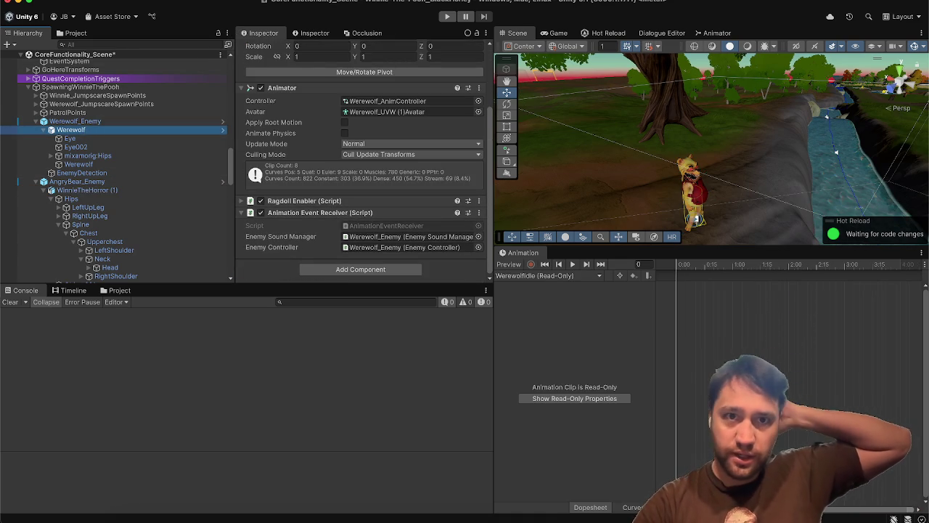
pyautogui.click(312, 0)
pyautogui.click(331, 54)
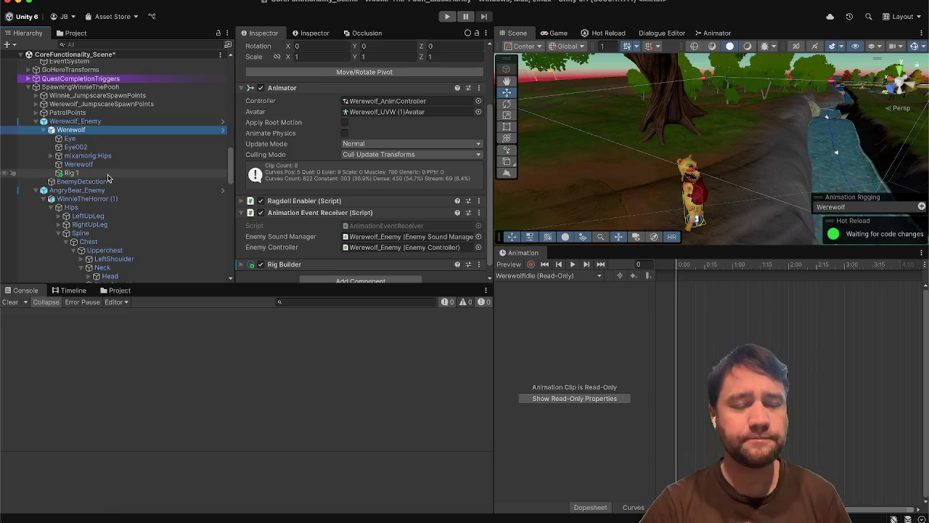
pyautogui.click(73, 173)
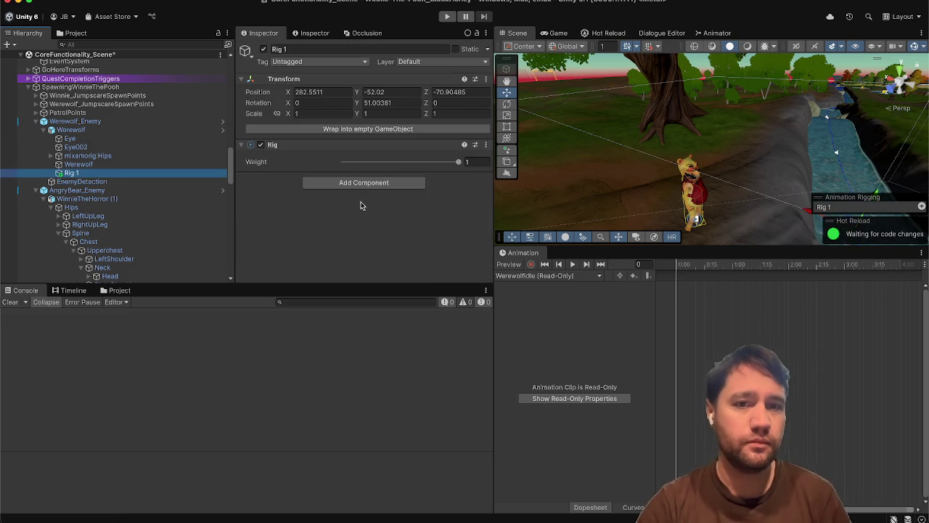
# Add the Head Rig Follow Player script to Rig 1.
pyautogui.click(377, 184)
pyautogui.write('head')
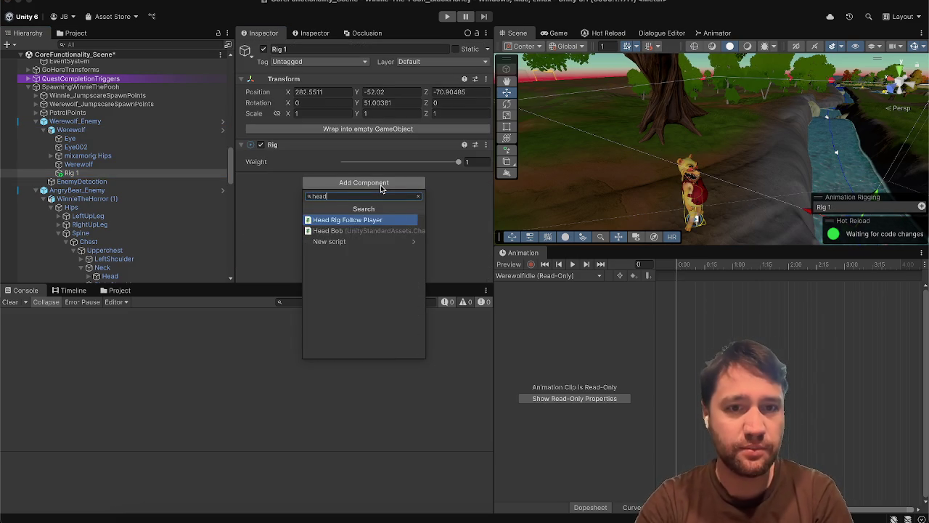
pyautogui.press('Return')
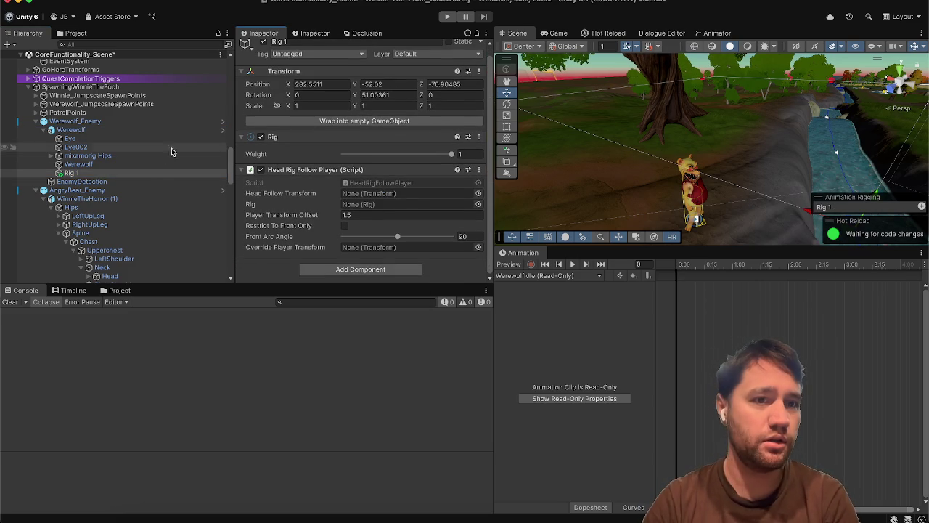
# Create an empty HeadFollow child under Rig 1 with a Multi-Aim Constraint.
pyautogui.rightClick(145, 175)
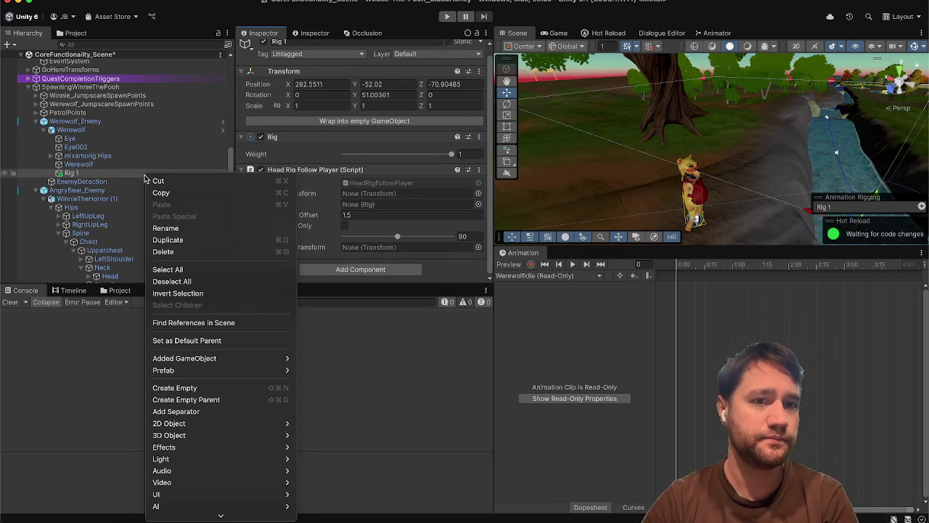
pyautogui.click(200, 388)
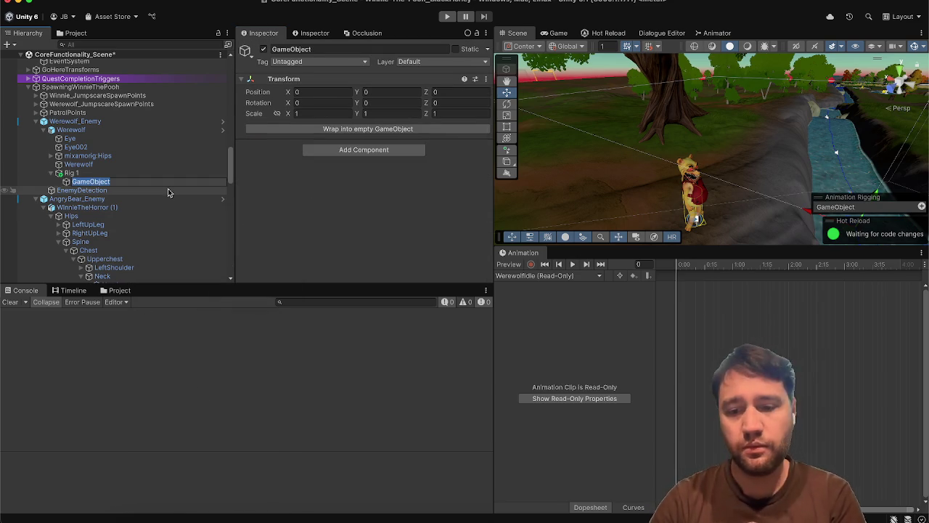
pyautogui.write('HeadFollow')
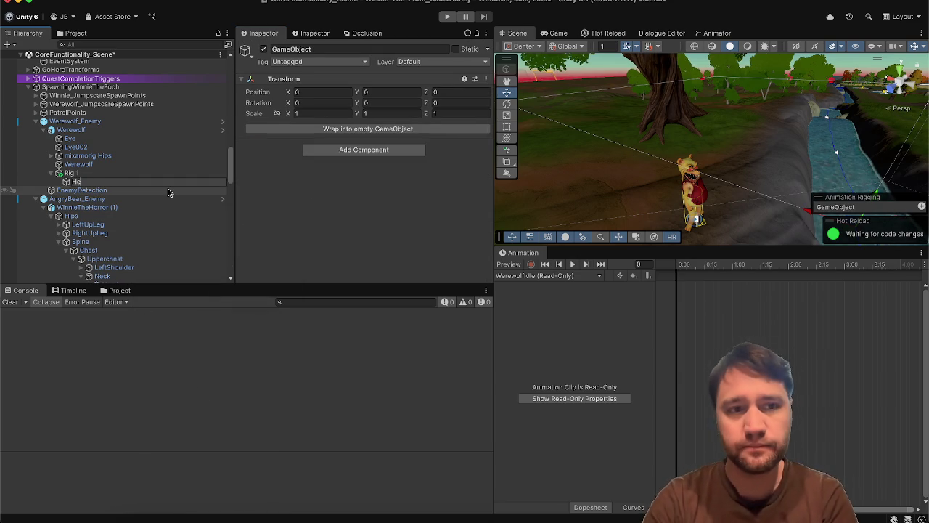
pyautogui.press('Return')
pyautogui.scroll(-5, 168, 188)
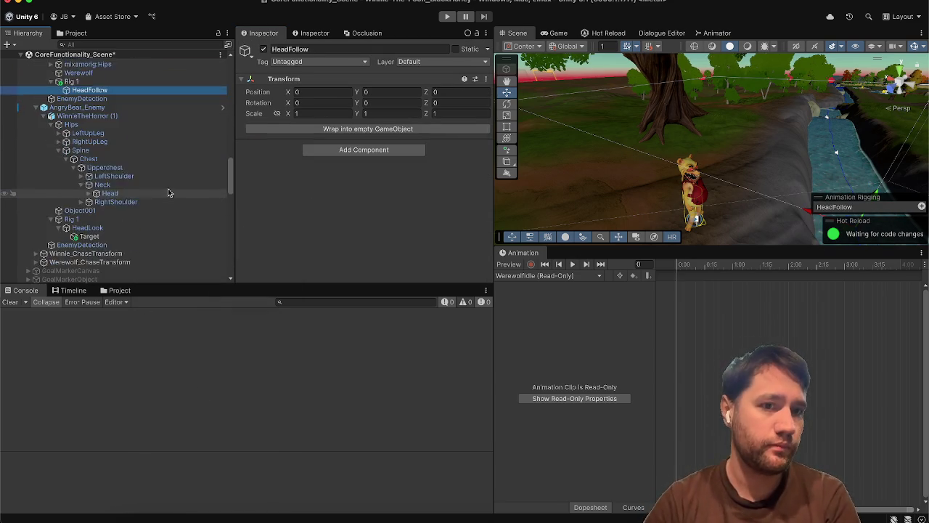
pyautogui.click(354, 150)
pyautogui.write('aimco')
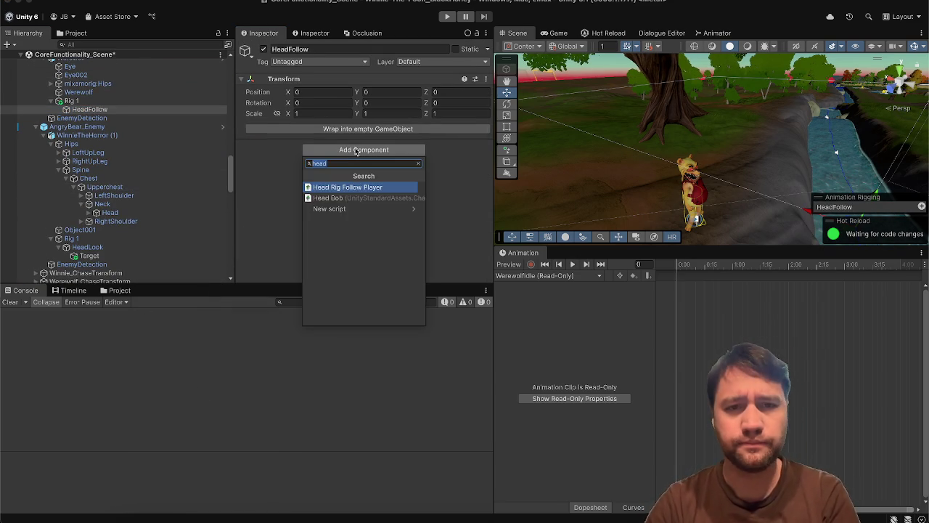
pyautogui.press('Down')
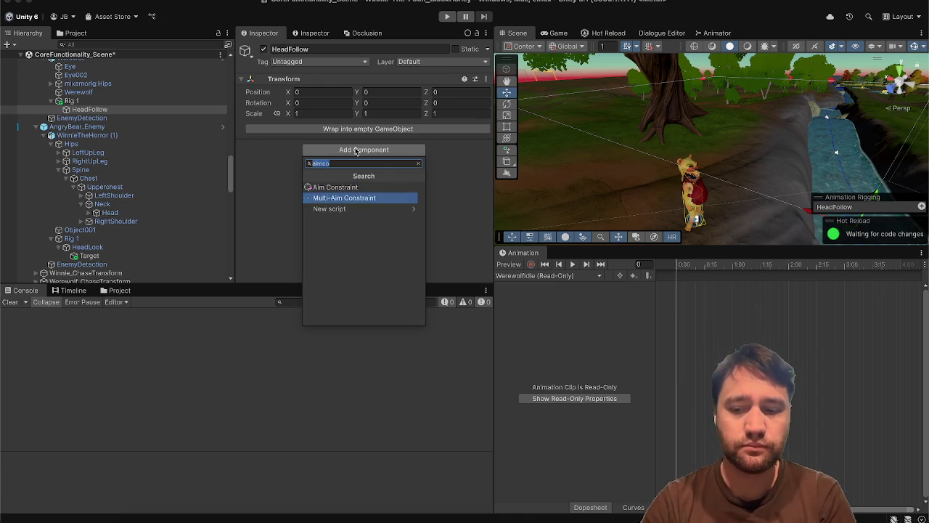
pyautogui.press('Return')
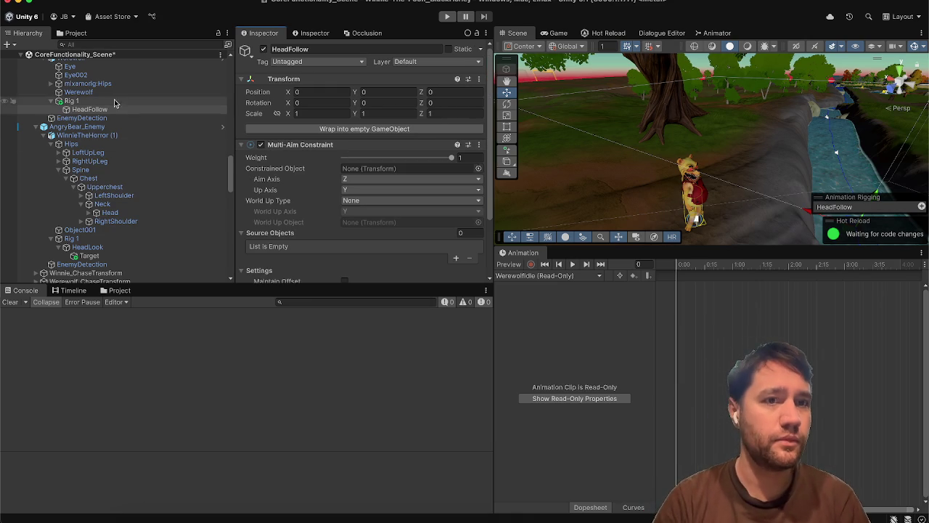
# Expand the werewolf's bone chain from mixamorig:Hips down to mixamorig:Neck.
pyautogui.click(118, 85)
pyautogui.press('Down')
pyautogui.press('Down')
pyautogui.press('Down')
pyautogui.press('Right')
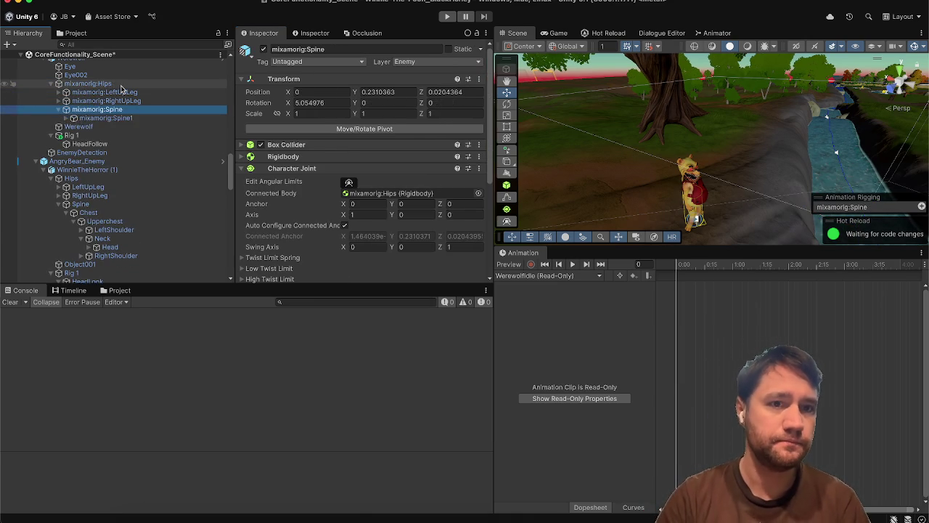
pyautogui.press('Down')
pyautogui.press('Right')
pyautogui.press('Down')
pyautogui.press('Right')
pyautogui.press('Down')
pyautogui.press('Down')
pyautogui.press('Right')
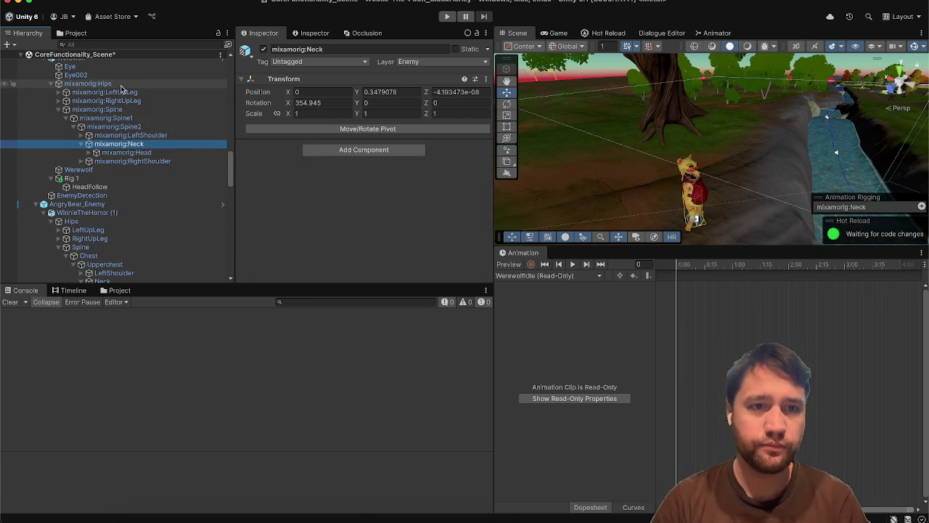
# Frame the werewolf's neck and test-rotate mixamorig:Neck and mixamorig:Head with the Rotate tool.
pyautogui.press('f')
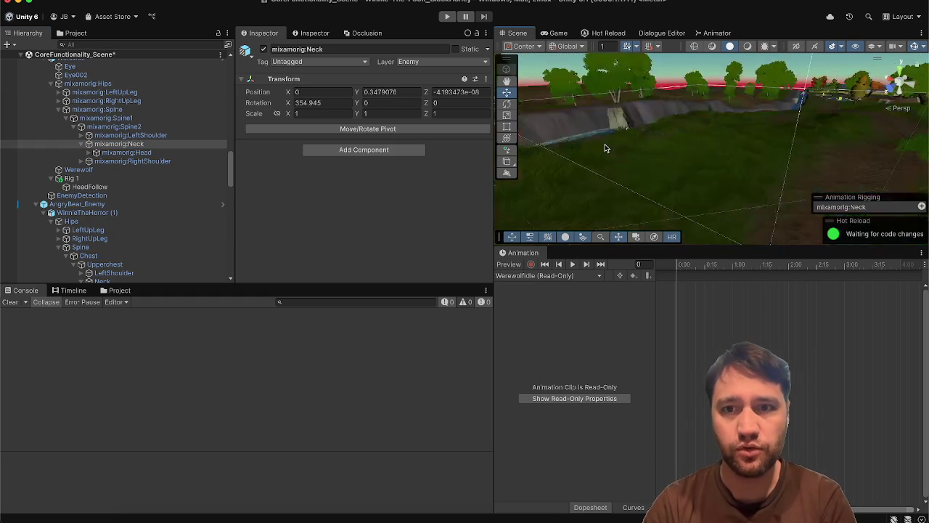
pyautogui.moveTo(604, 143)
pyautogui.keyDown('alt'); pyautogui.mouseDown()
pyautogui.moveTo(588, 143)
pyautogui.moveTo(600, 152)
pyautogui.mouseUp(); pyautogui.keyUp('alt')
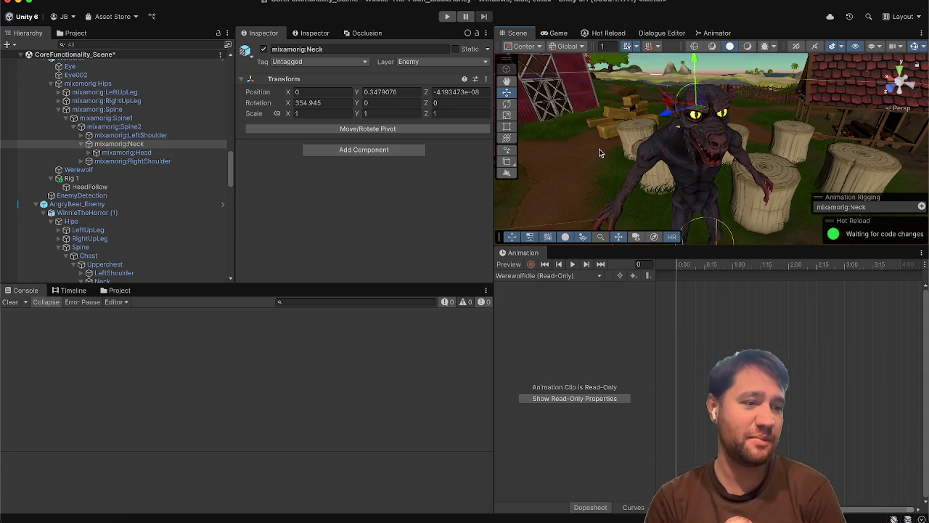
pyautogui.press('e')
pyautogui.moveTo(740, 125); pyautogui.dragTo(748, 139)
pyautogui.click(155, 152)
pyautogui.moveTo(684, 112)
pyautogui.mouseDown()
pyautogui.moveTo(689, 127)
pyautogui.moveTo(681, 124)
pyautogui.mouseUp()
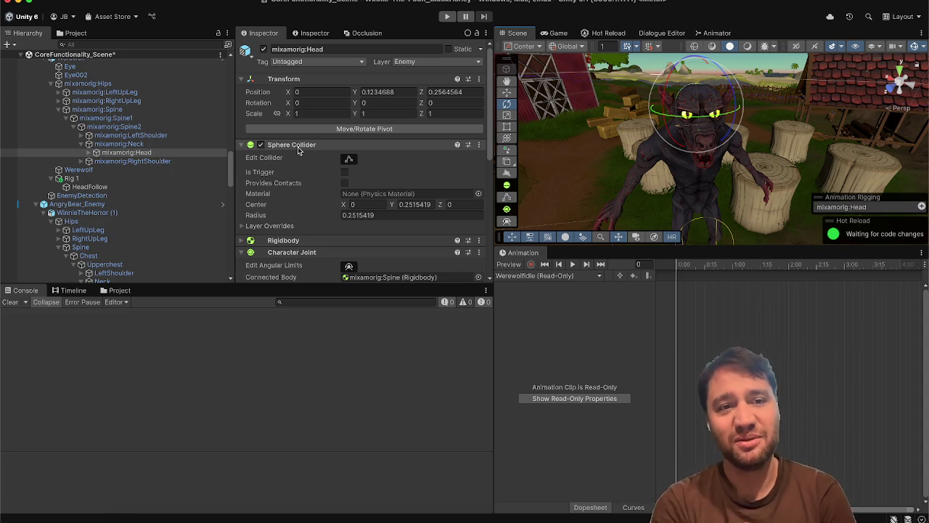
# Flip between the werewolf's mixamorig:Neck and mixamorig:Head bones to compare them.
pyautogui.click(160, 144)
pyautogui.press('Down')
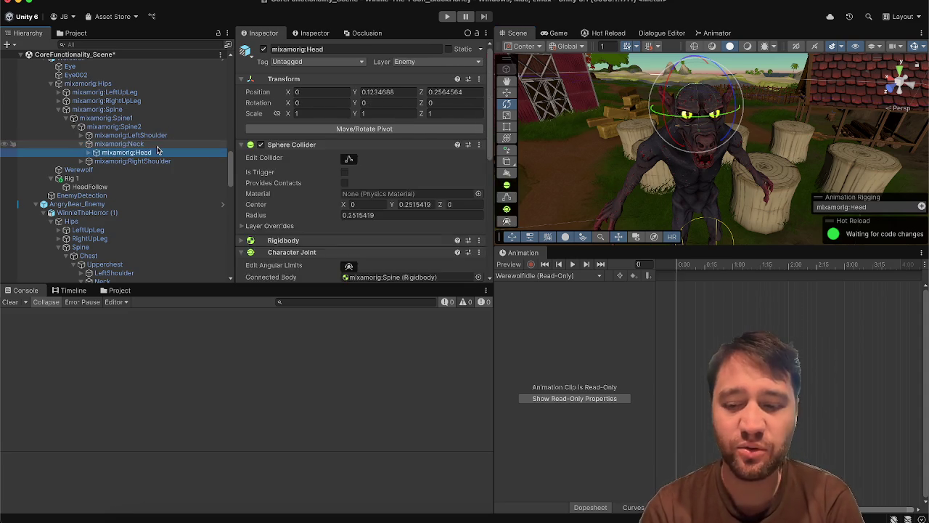
pyautogui.press('Up')
pyautogui.press('Down')
pyautogui.press('Up')
pyautogui.press('Down')
pyautogui.press('Up')
pyautogui.press('Down')
pyautogui.press('Up')
pyautogui.press('Down')
pyautogui.press('Up')
pyautogui.press('Down')
pyautogui.press('Up')
pyautogui.press('Down')
pyautogui.press('Up')
pyautogui.press('Down')
pyautogui.press('Up')
pyautogui.press('Down')
pyautogui.press('Up')
pyautogui.press('Down')
pyautogui.press('Up')
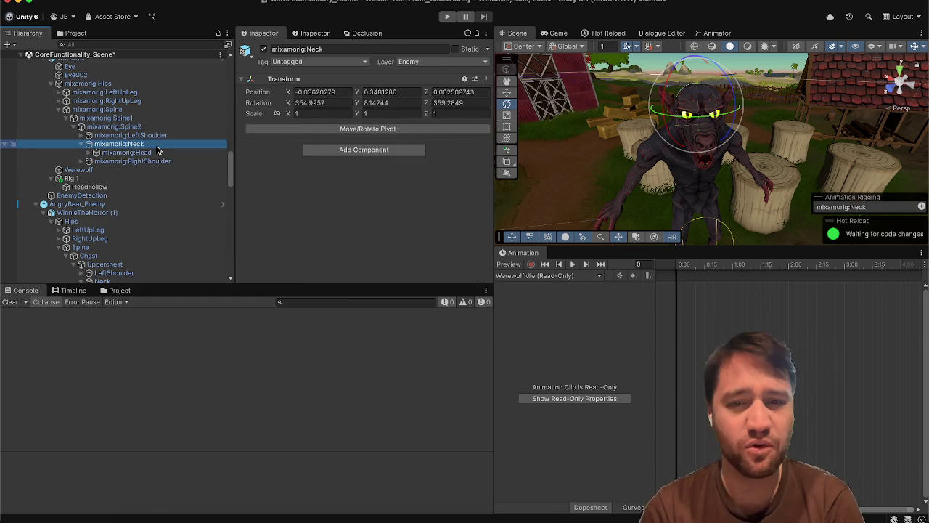
pyautogui.press('Down')
pyautogui.press('Up')
pyautogui.press('Down')
pyautogui.scroll(-8, 258, 196)
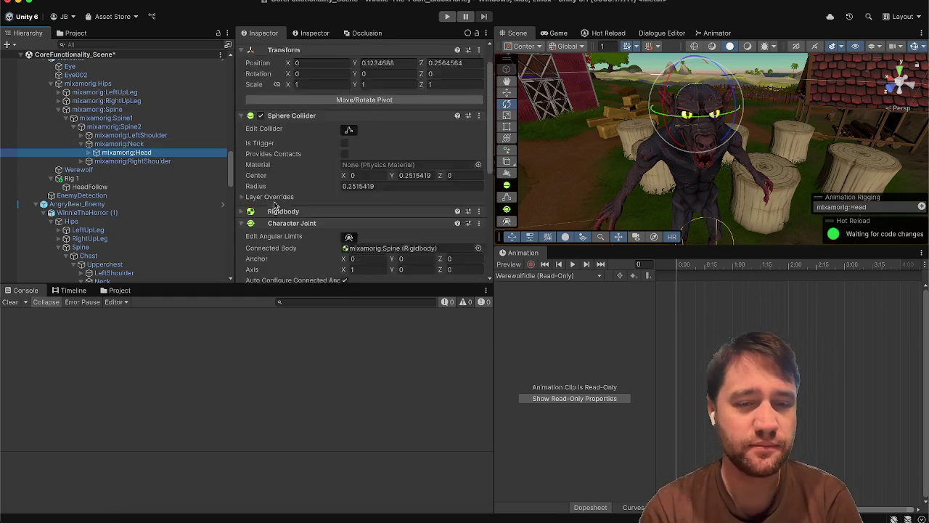
pyautogui.scroll(8, 276, 190)
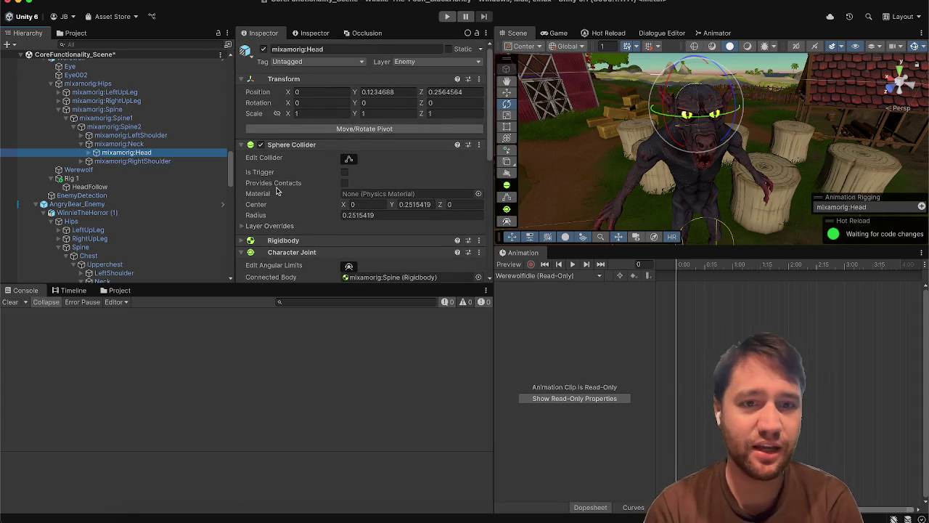
# Collapse the head's Character Joint and expand mixamorig:Head to reveal HeadTop_End.
pyautogui.click(281, 254)
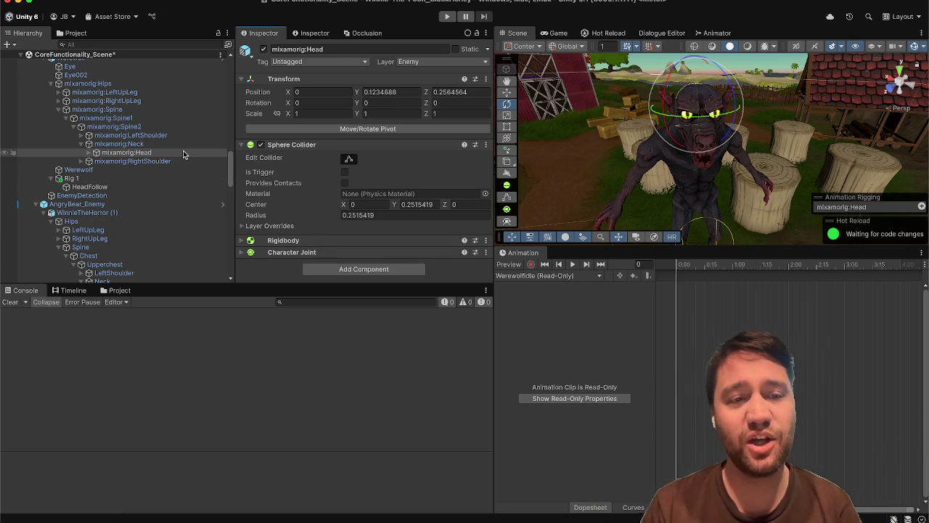
pyautogui.click(183, 154)
pyautogui.press('Right')
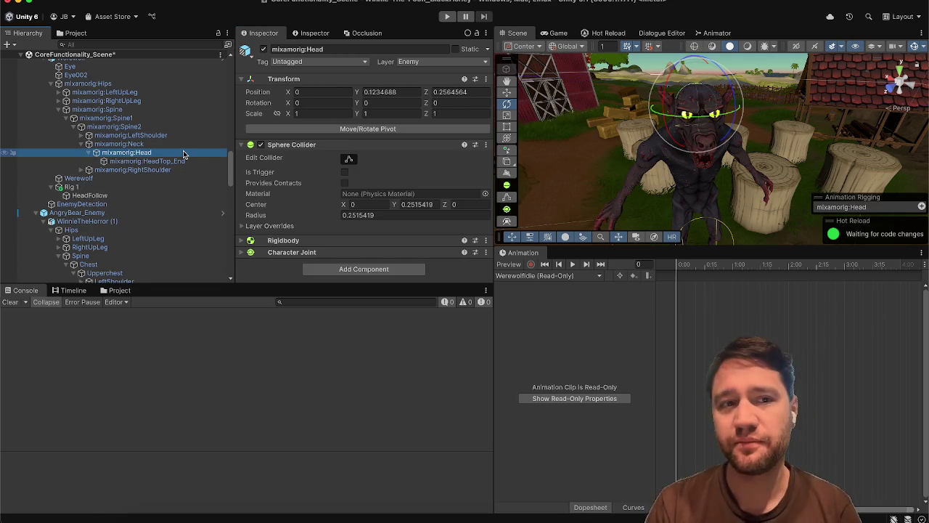
# Set mixamorig:Neck as the HeadFollow Multi-Aim Constraint's Constrained Object.
pyautogui.click(153, 196)
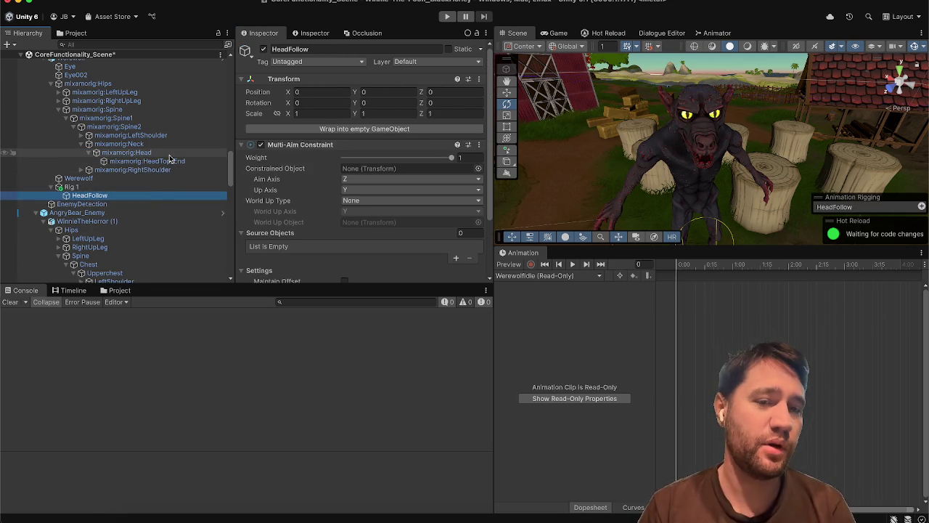
pyautogui.moveTo(166, 153)
pyautogui.mouseDown()
pyautogui.moveTo(326, 182)
pyautogui.moveTo(366, 174)
pyautogui.mouseUp()
pyautogui.moveTo(304, 182); pyautogui.dragTo(304, 181)
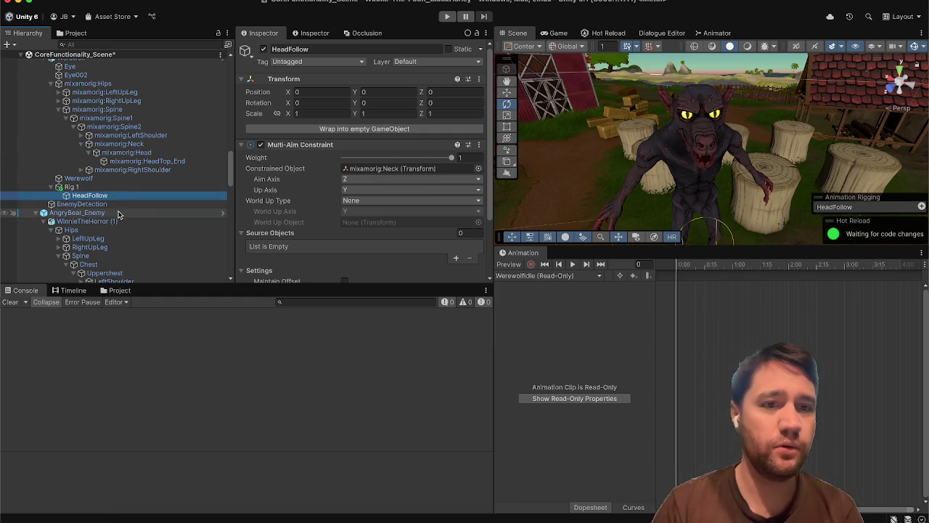
# Create a Target child under HeadFollow and assign it as Head Follow Transform and aim source.
pyautogui.rightClick(116, 197)
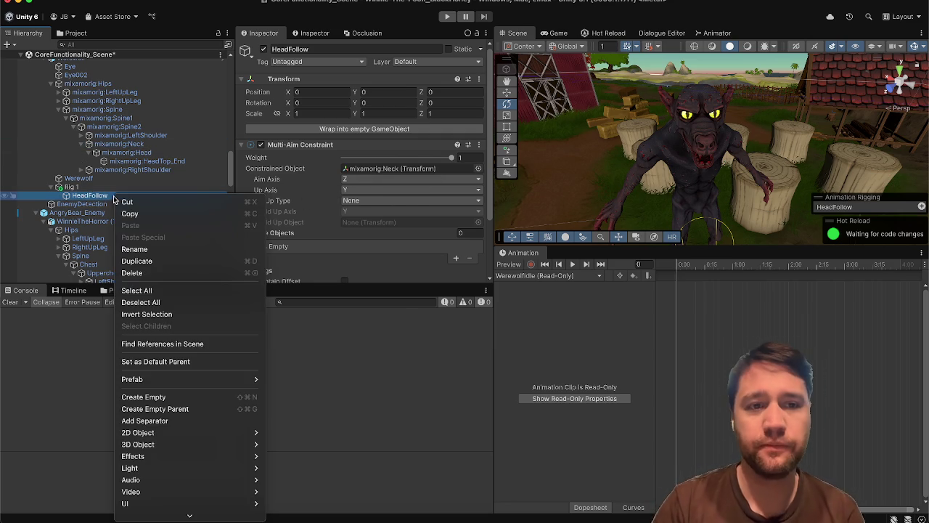
pyautogui.click(173, 397)
pyautogui.write('Target')
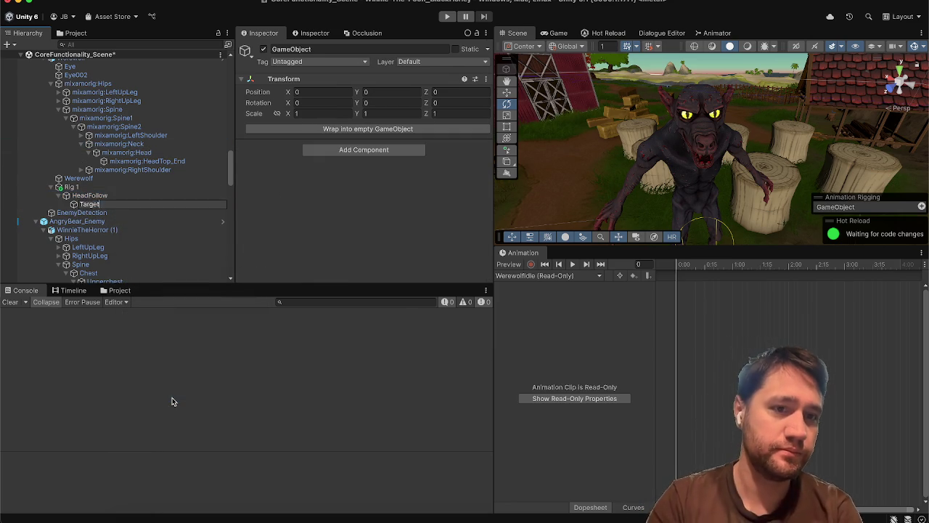
pyautogui.press('Return')
pyautogui.click(120, 187)
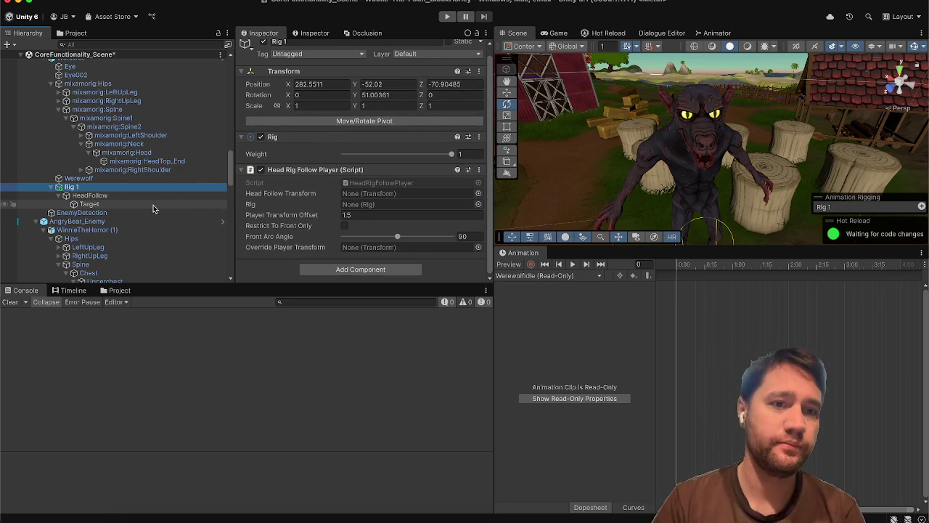
pyautogui.moveTo(126, 207); pyautogui.dragTo(356, 194)
pyautogui.click(142, 197)
pyautogui.moveTo(130, 203); pyautogui.dragTo(291, 236)
# Set the aim constraint's Min and Max Limit to -90 and 90.
pyautogui.scroll(-3, 322, 224)
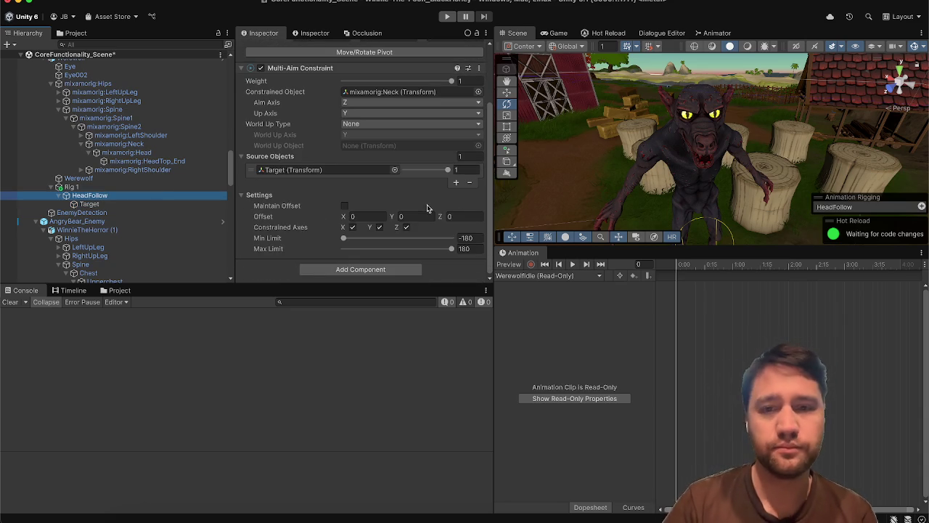
pyautogui.click(469, 237)
pyautogui.write('-90')
pyautogui.press('Tab')
pyautogui.write('90')
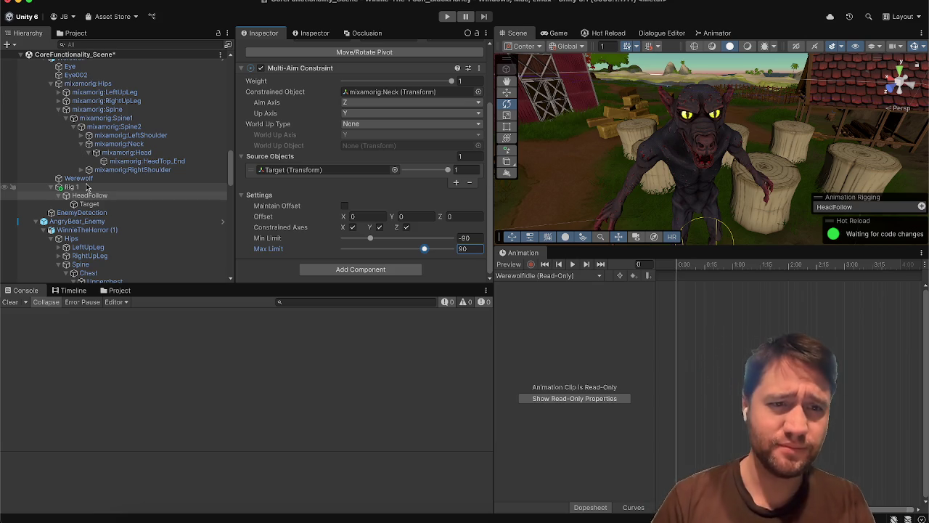
# Inspect the new Target, then compare Rig 1 and HeadFollow settings.
pyautogui.click(89, 204)
pyautogui.press('Up')
pyautogui.press('Up')
pyautogui.press('Down')
pyautogui.press('Up')
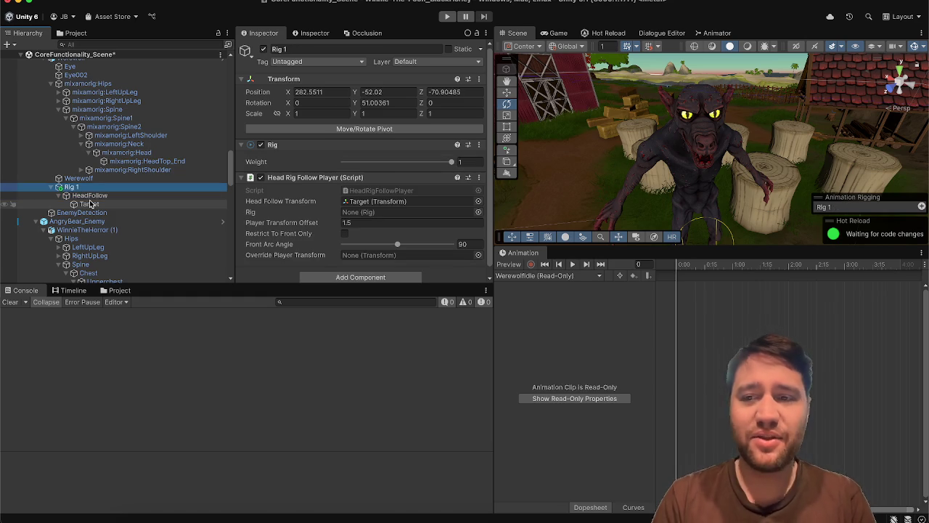
pyautogui.press('Down')
pyautogui.press('Up')
pyautogui.press('Down')
pyautogui.press('Up')
pyautogui.press('Down')
pyautogui.press('Up')
pyautogui.press('Down')
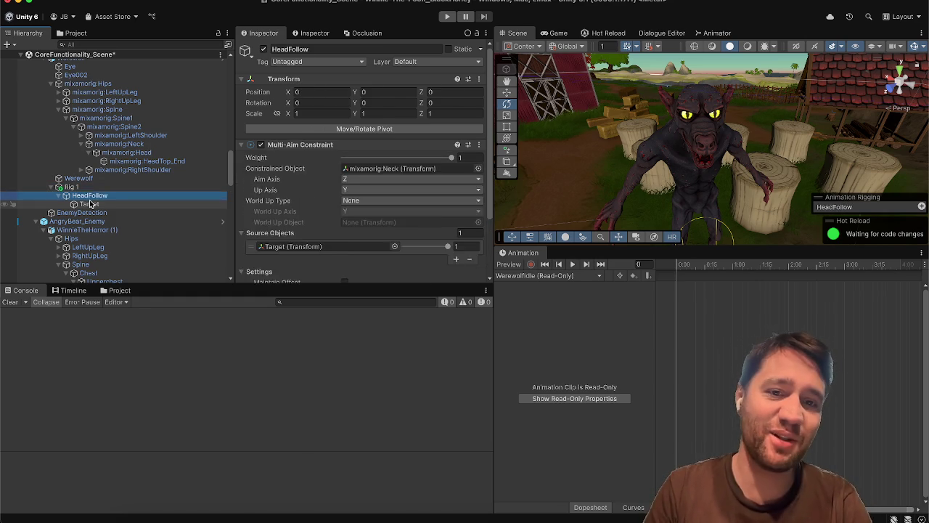
pyautogui.press('Up')
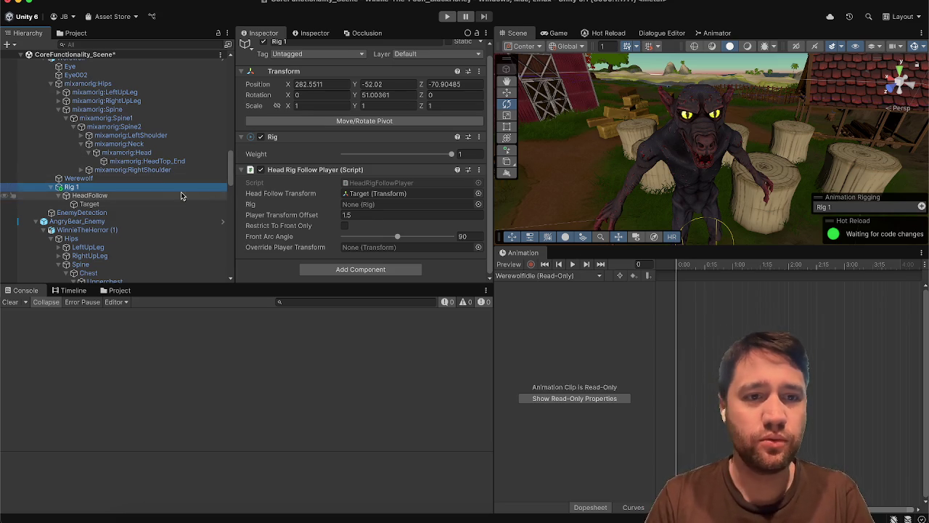
# Assign Rig 1 to the Rig field, with offset 0, front-only restriction and 110 arc angle.
pyautogui.moveTo(182, 187); pyautogui.dragTo(359, 206)
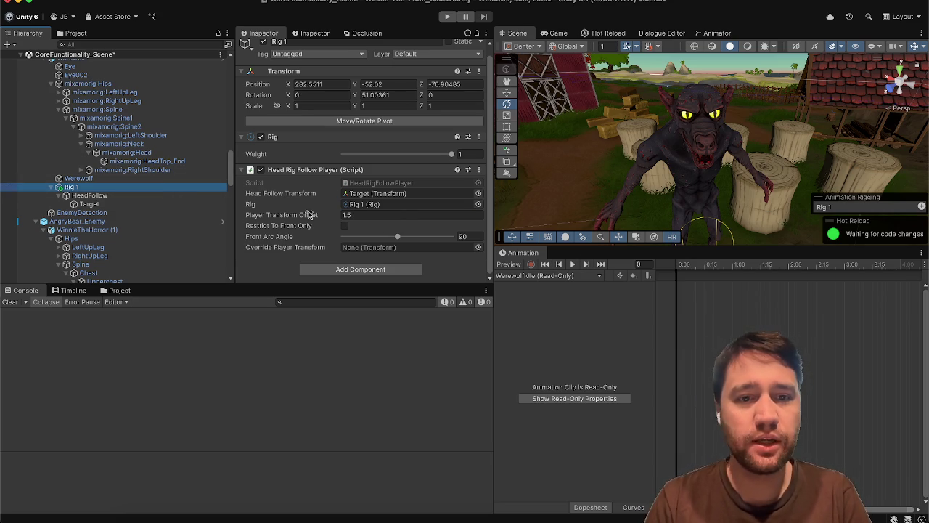
pyautogui.click(354, 214)
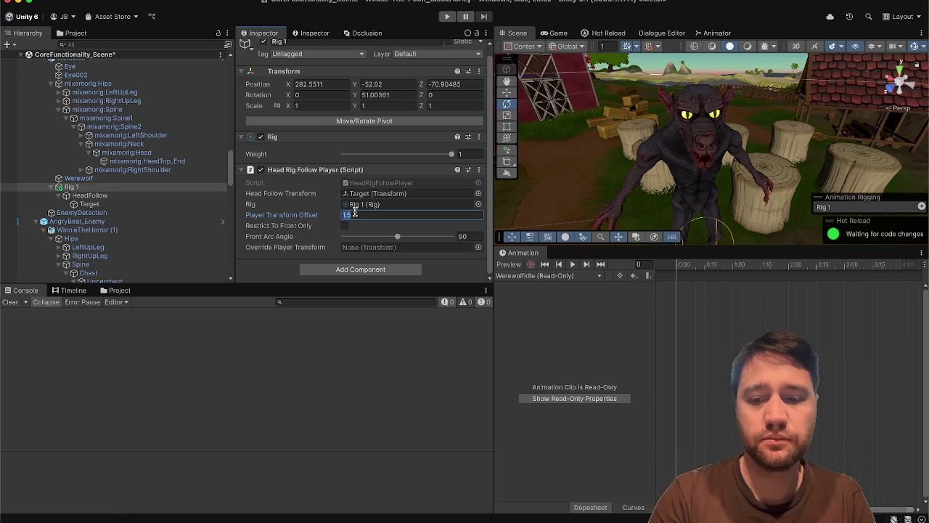
pyautogui.write('0')
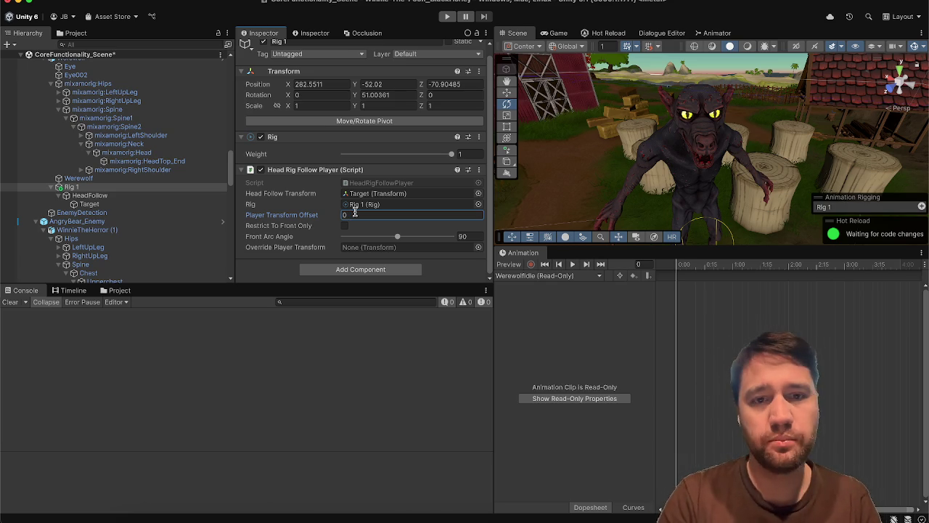
pyautogui.click(344, 225)
pyautogui.click(465, 236)
pyautogui.write('110')
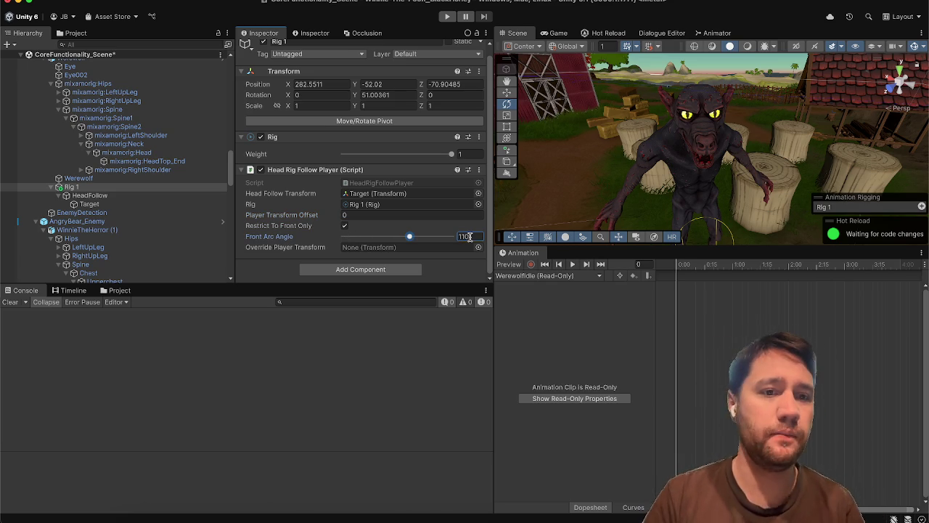
# Review the HeadFollow aim constraint and the Target object.
pyautogui.click(102, 196)
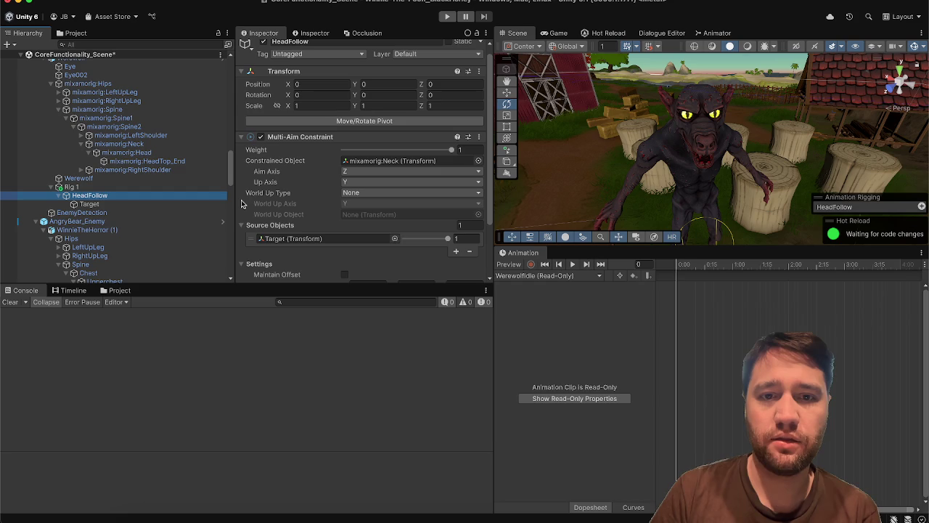
pyautogui.scroll(-3, 246, 203)
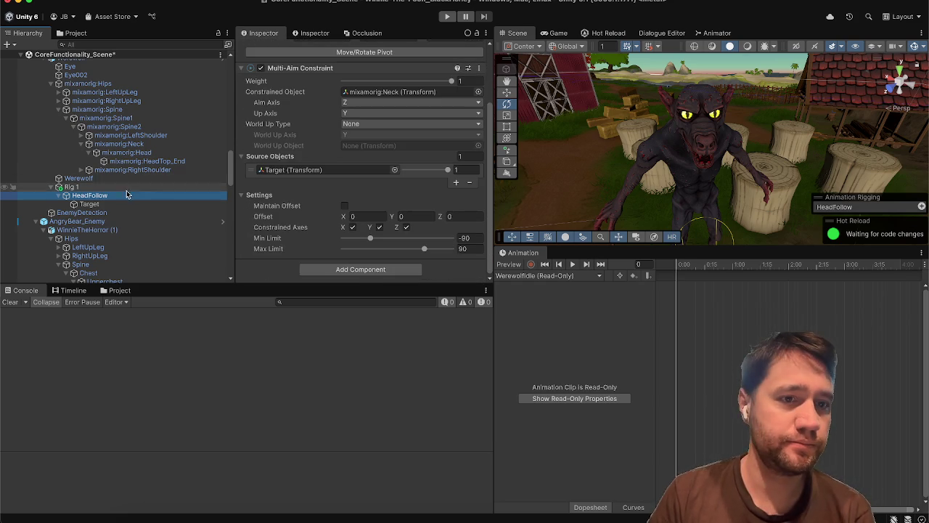
pyautogui.click(116, 204)
pyautogui.scroll(-2, 143, 228)
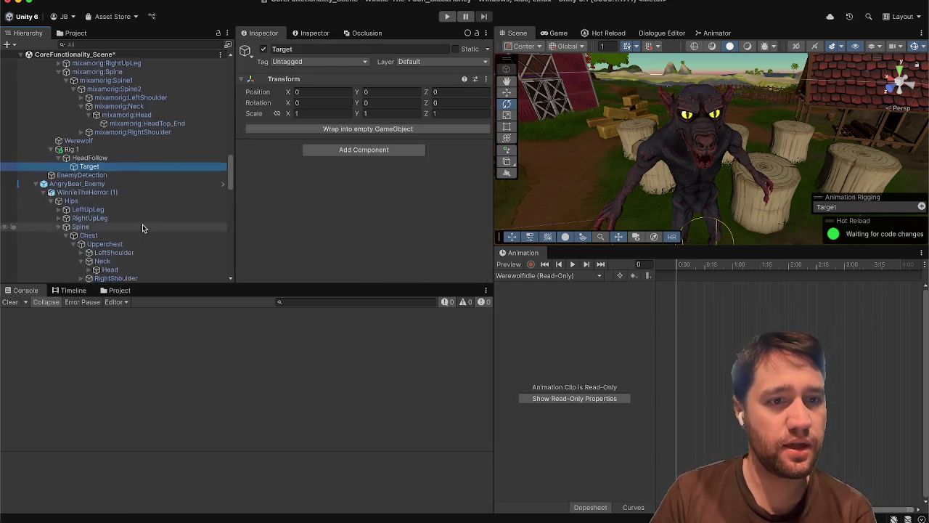
# Inspect the bear enemy's neck, head and body mesh, then collapse its Hips branch.
pyautogui.scroll(-7, 143, 228)
pyautogui.click(116, 154)
pyautogui.click(135, 164)
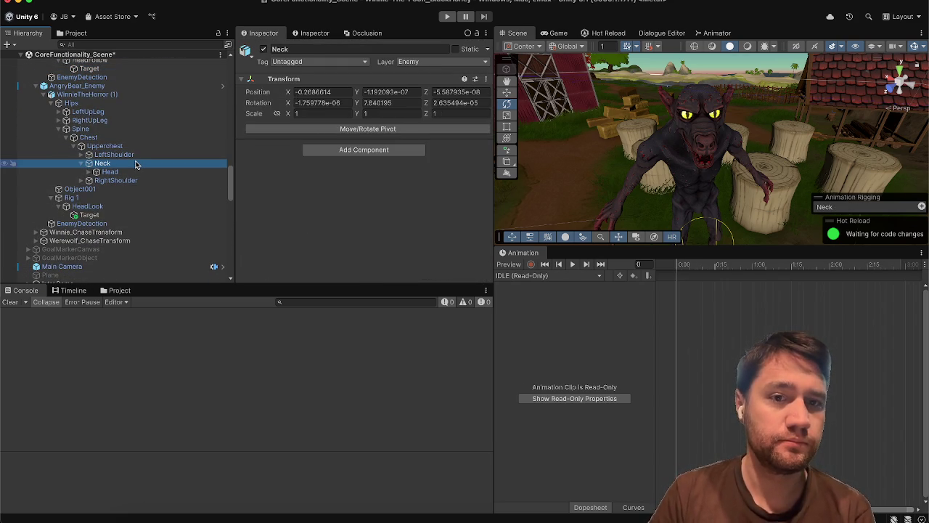
pyautogui.press('Down')
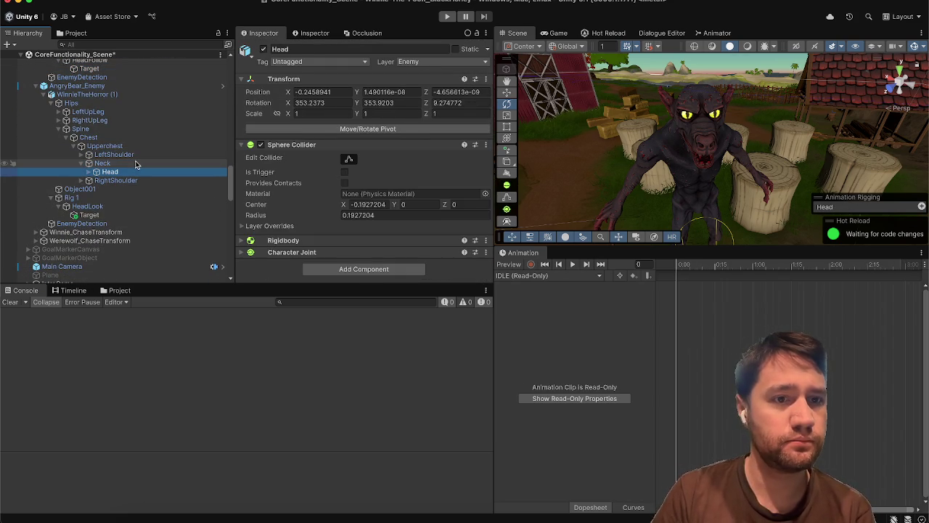
pyautogui.press('Down')
pyautogui.press('Down')
pyautogui.press('Down')
pyautogui.press('Up')
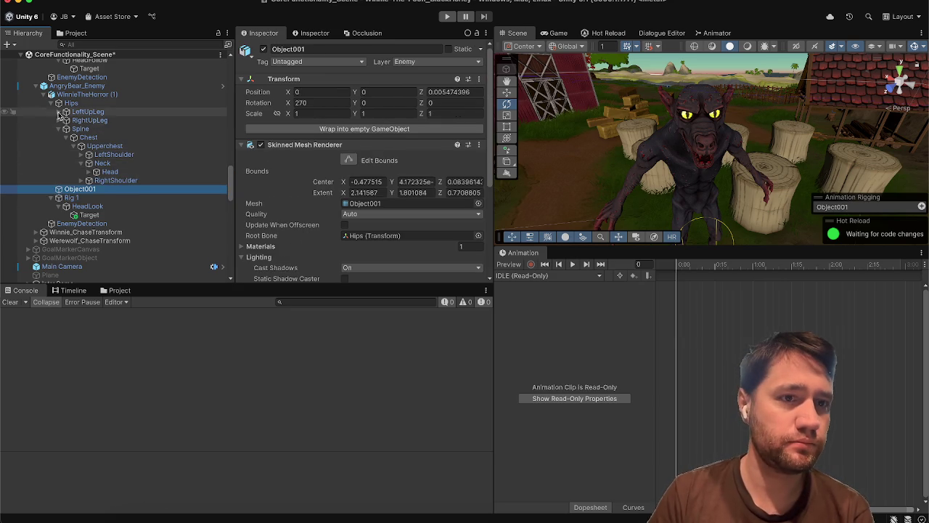
pyautogui.click(59, 103)
# Review the Target objects under the bear's Rig 1 and select Werewolf_Enemy.
pyautogui.click(81, 120)
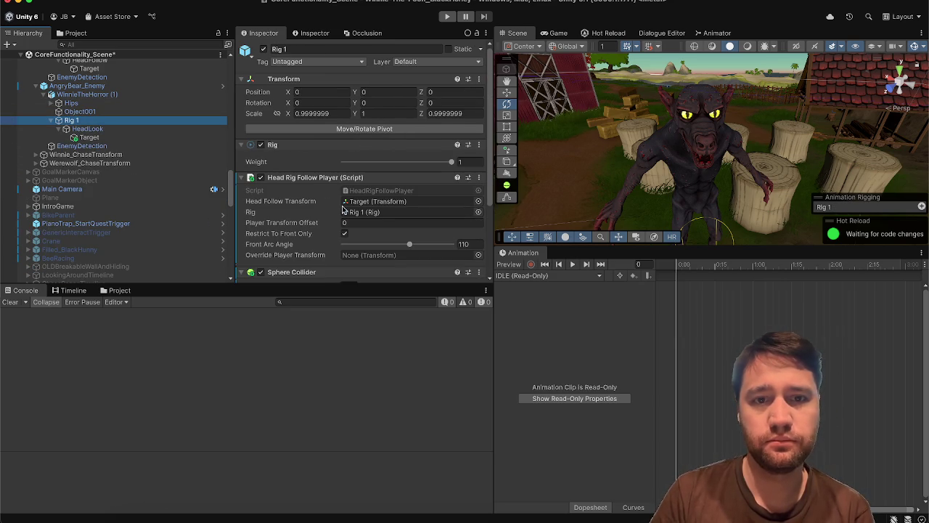
pyautogui.scroll(-5, 343, 209)
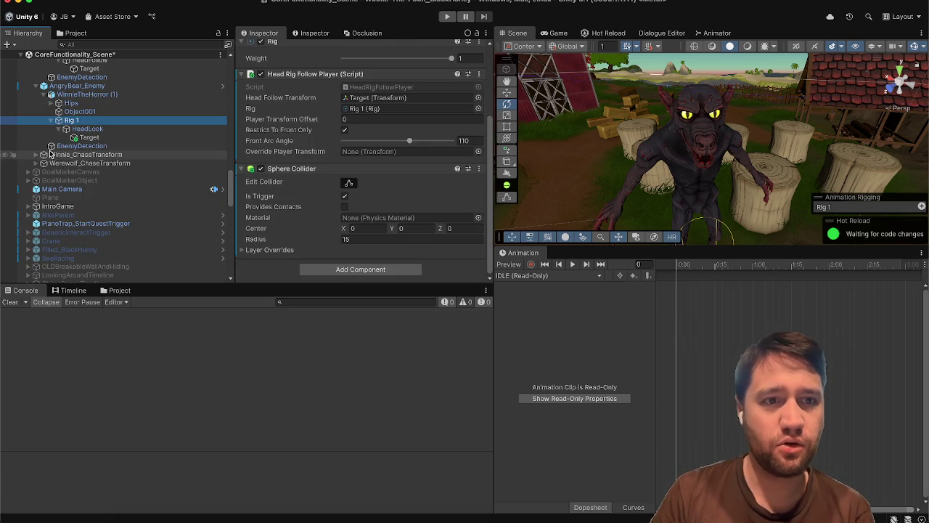
pyautogui.click(84, 128)
pyautogui.click(85, 137)
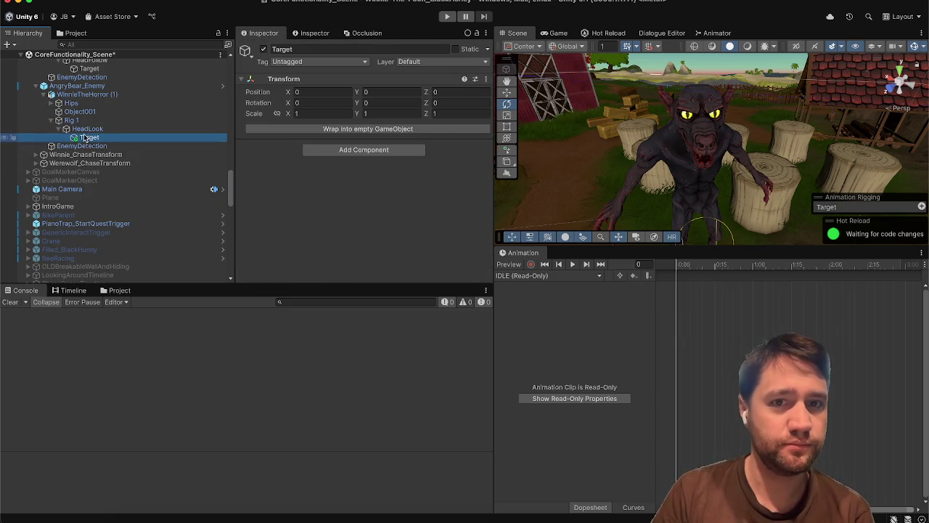
pyautogui.scroll(-10, 85, 137)
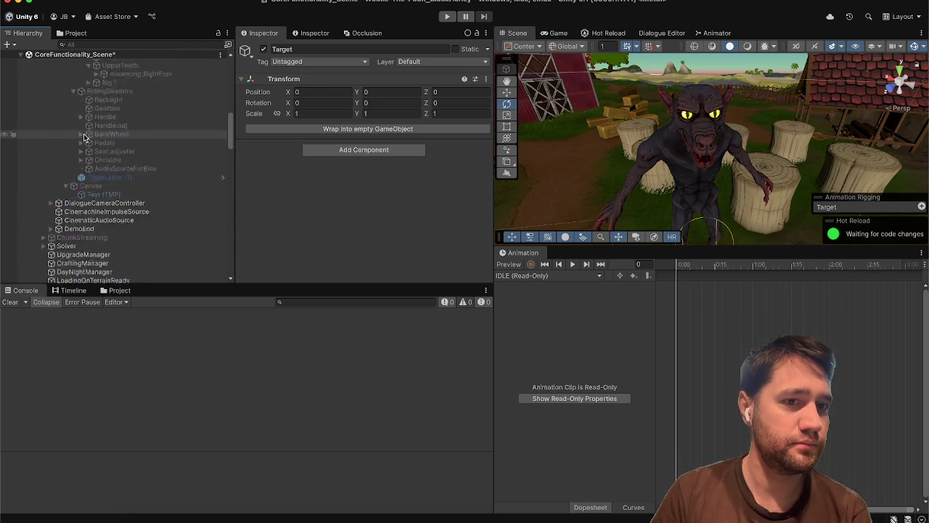
pyautogui.scroll(10, 84, 137)
pyautogui.click(85, 105)
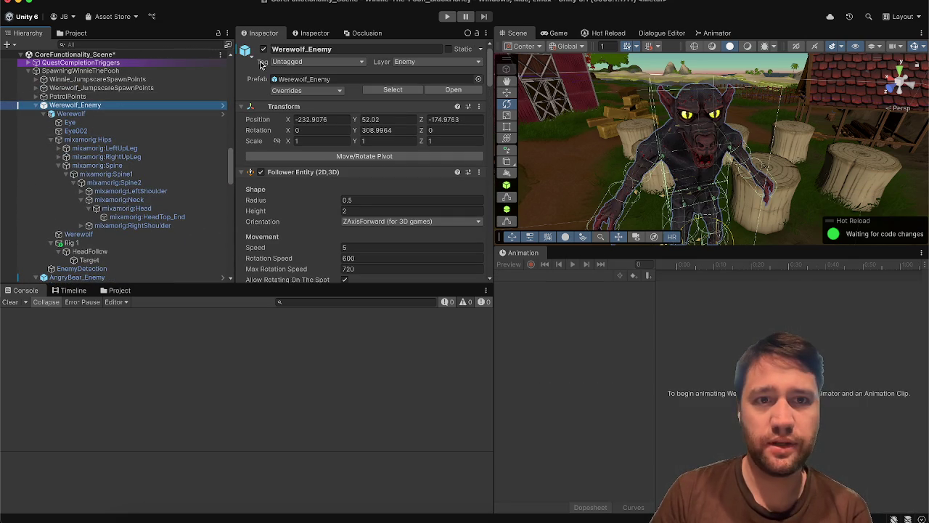
# Deactivate Werewolf_Enemy and AngryBear_Enemy, collapsing the werewolf's children in the Hierarchy.
pyautogui.click(263, 49)
pyautogui.click(37, 106)
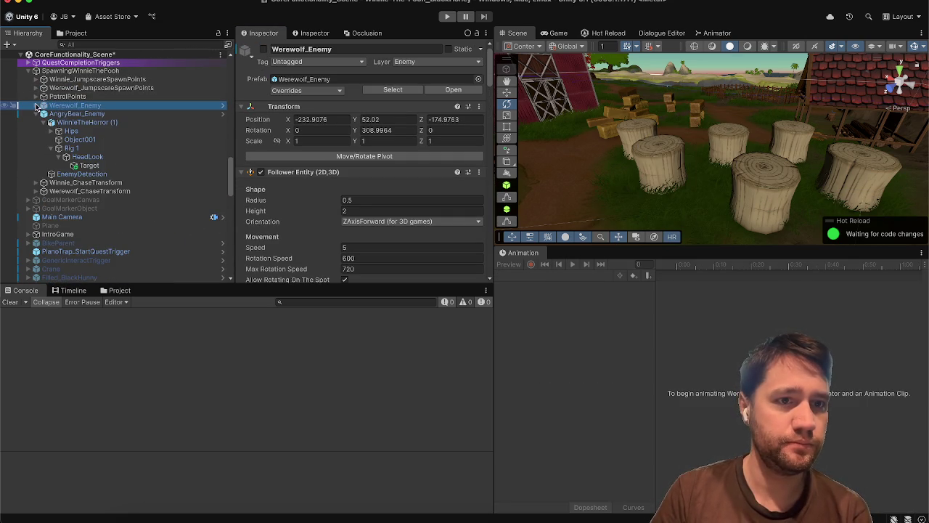
pyautogui.click(44, 114)
pyautogui.hotkey('alt', 'shift', 'a')
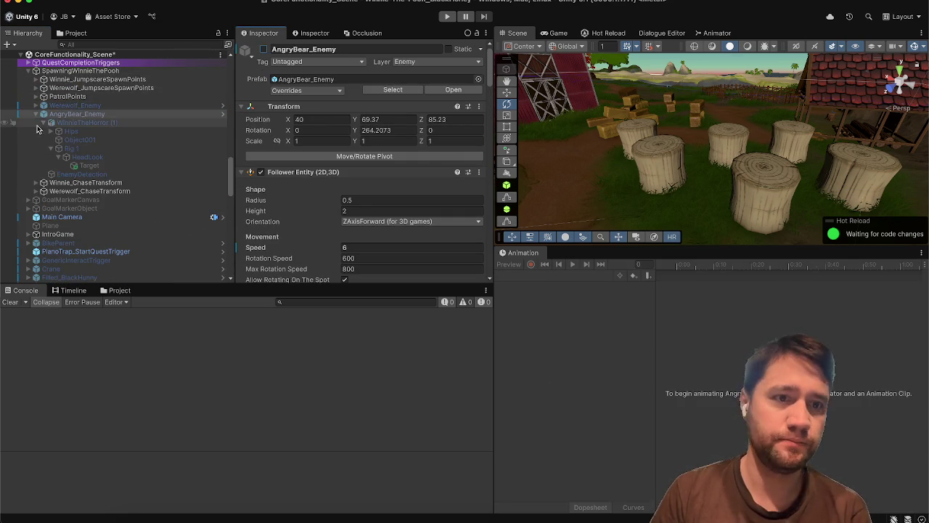
# Select AngryBear_Enemy, then its Hips child bone.
pyautogui.click(44, 115)
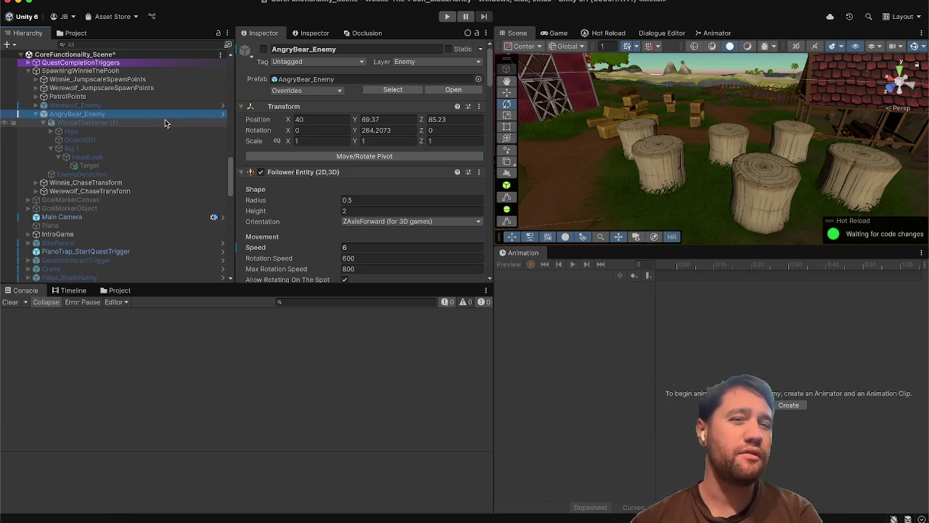
pyautogui.click(153, 114)
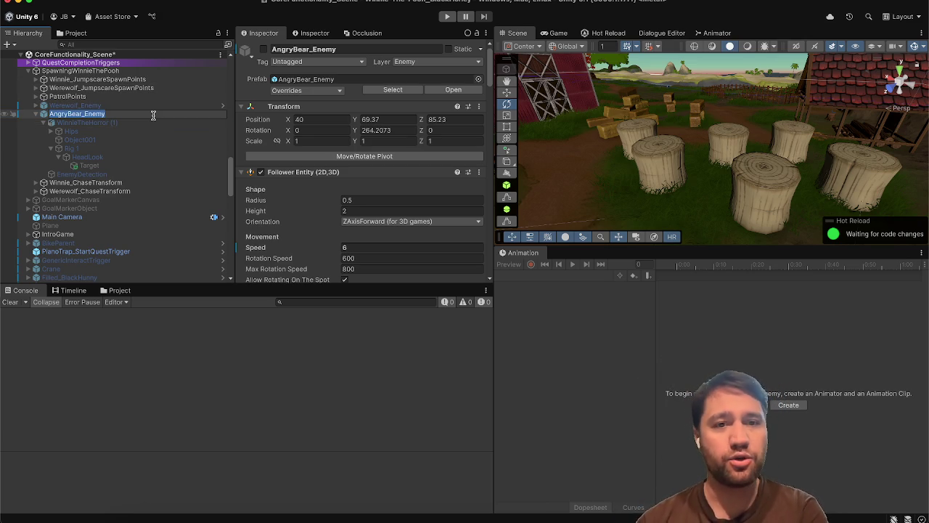
pyautogui.click(109, 130)
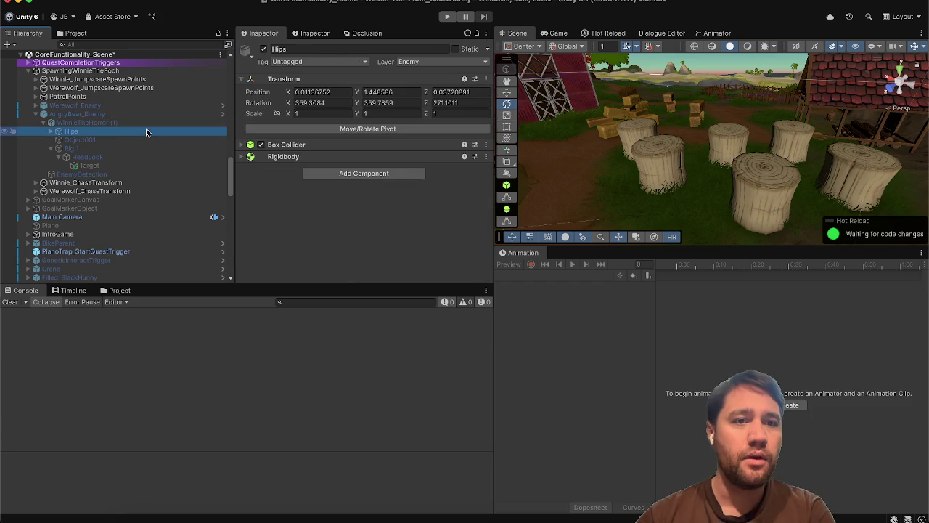
# Collapse the AngryBear_Enemy, EstablishingShotAerialView and Cinematics intro children in the Hierarchy.
pyautogui.click(37, 115)
pyautogui.scroll(10, 44, 124)
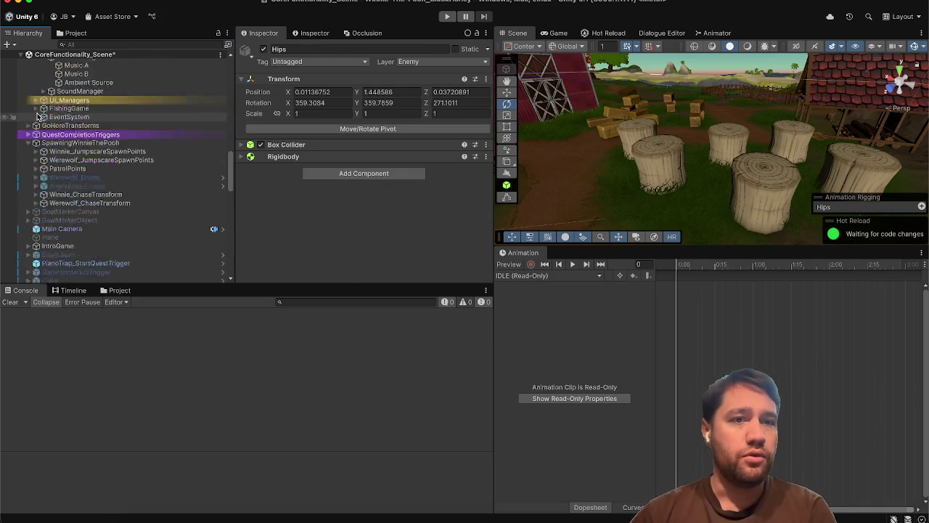
pyautogui.click(58, 138)
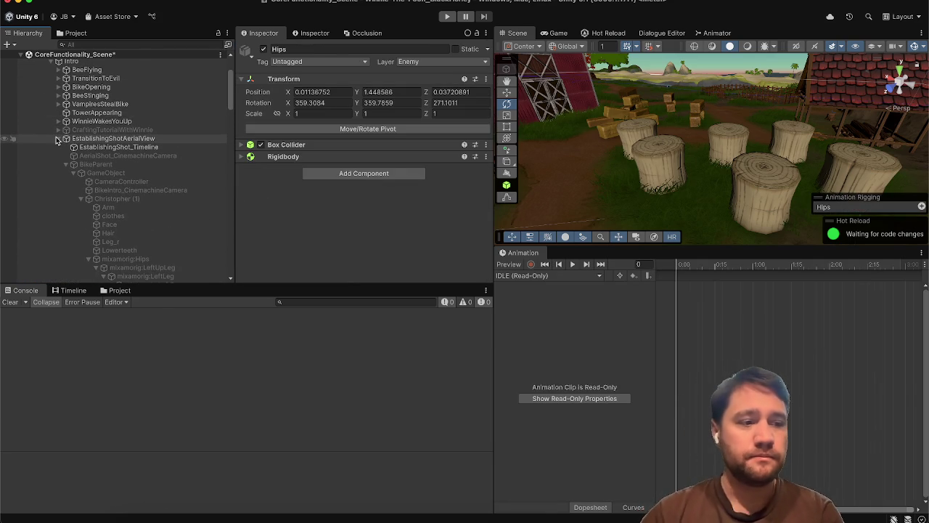
pyautogui.scroll(2, 71, 130)
pyautogui.scroll(1, 72, 129)
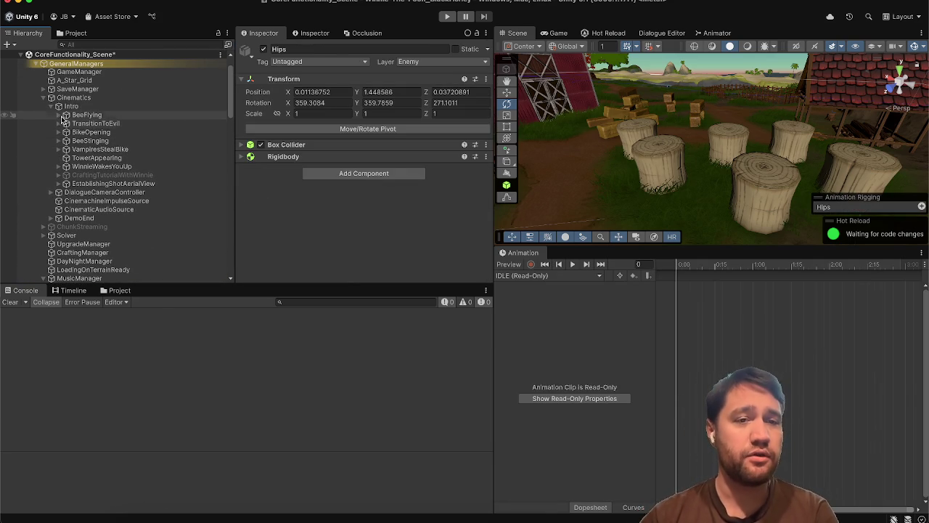
pyautogui.click(44, 98)
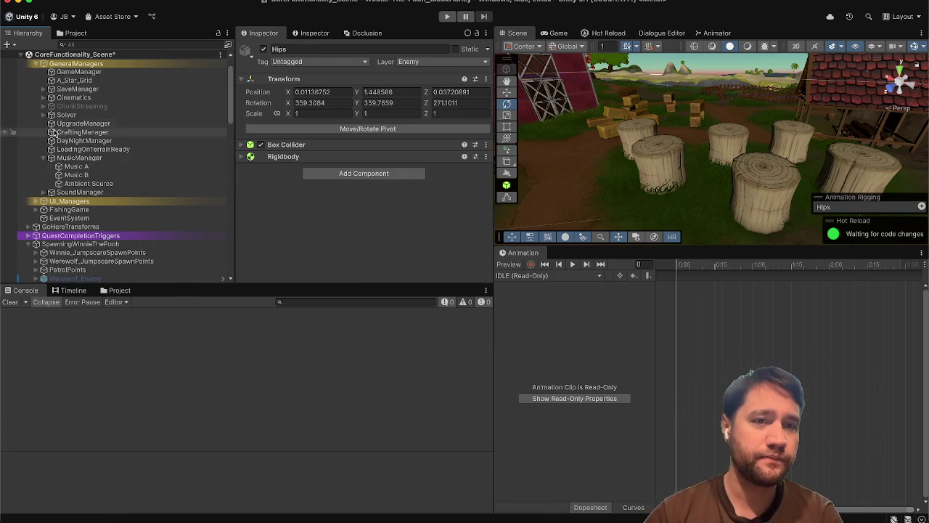
pyautogui.scroll(-3, 78, 162)
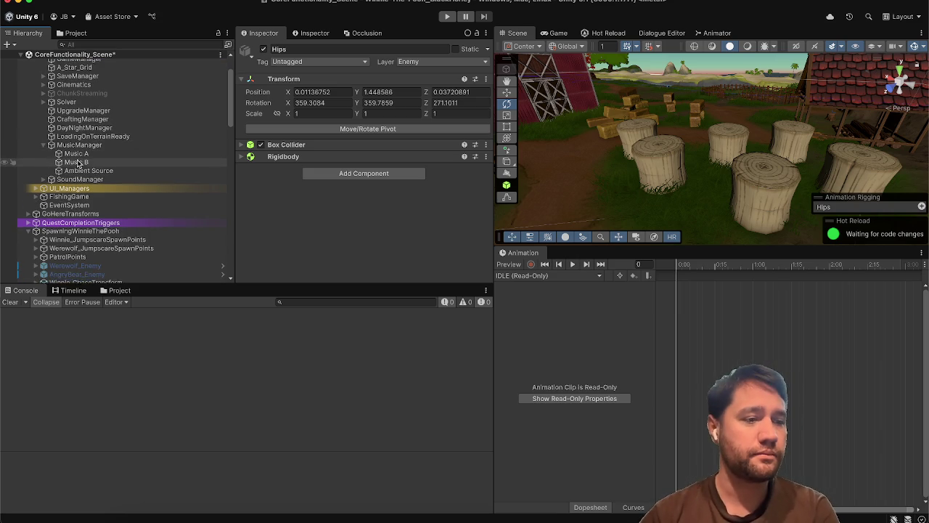
# Select DayNightManager and confirm its Starting Time Of Day stays Day.
pyautogui.click(87, 109)
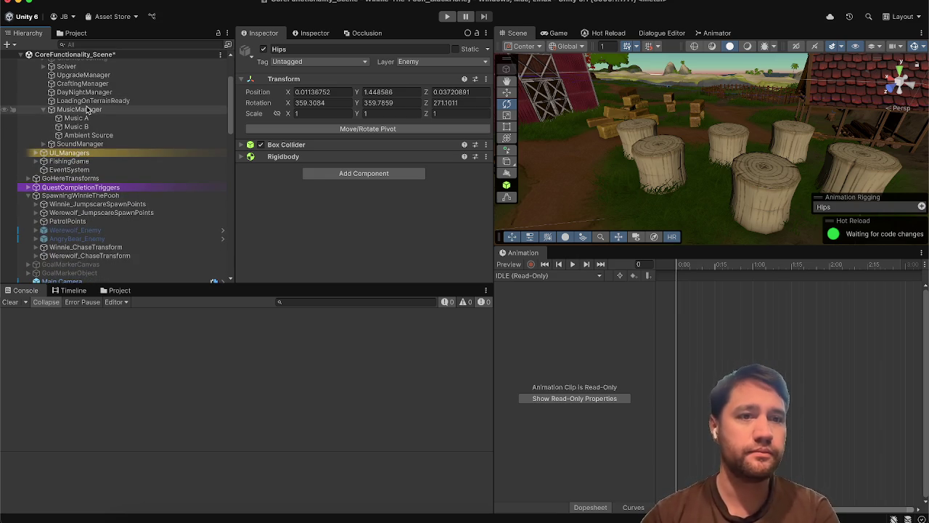
pyautogui.press('Left')
pyautogui.press('Down')
pyautogui.press('Down')
pyautogui.press('Down')
pyautogui.click(87, 109)
pyautogui.press('Up')
pyautogui.press('Up')
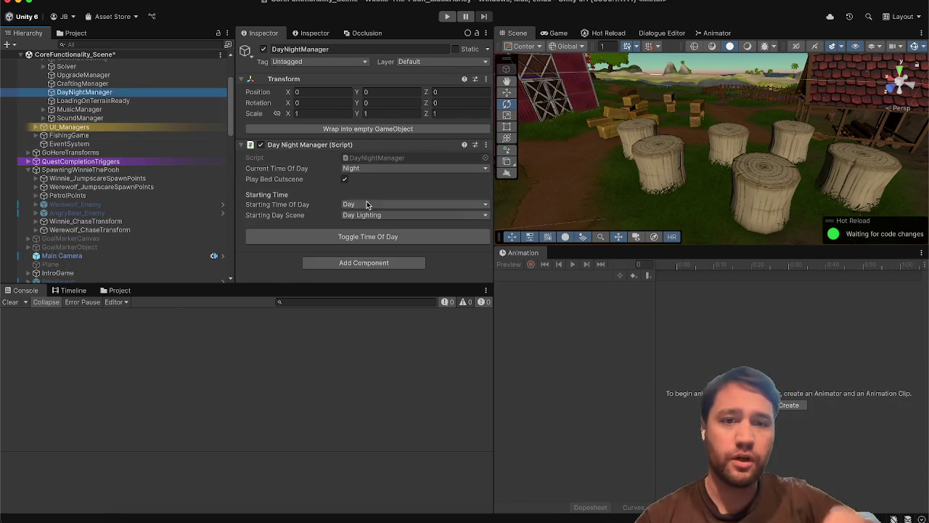
pyautogui.click(373, 206)
pyautogui.click(336, 201)
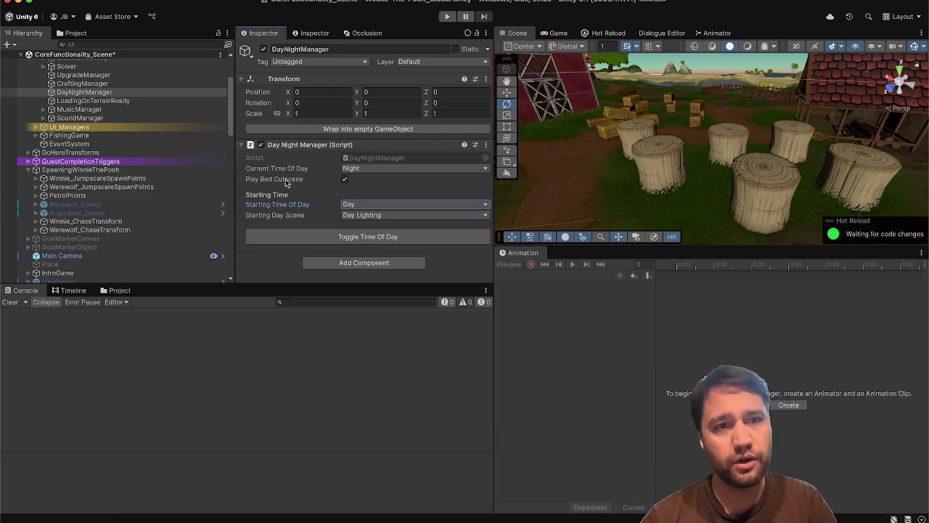
# Review the Cinematics object's Inspector settings, then enter Play mode in the Game view.
pyautogui.scroll(3, 116, 109)
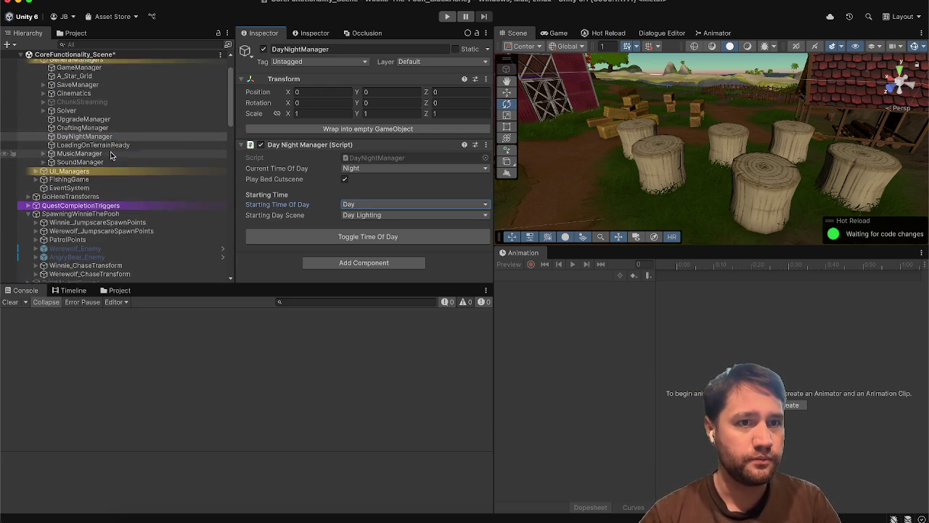
pyautogui.click(119, 109)
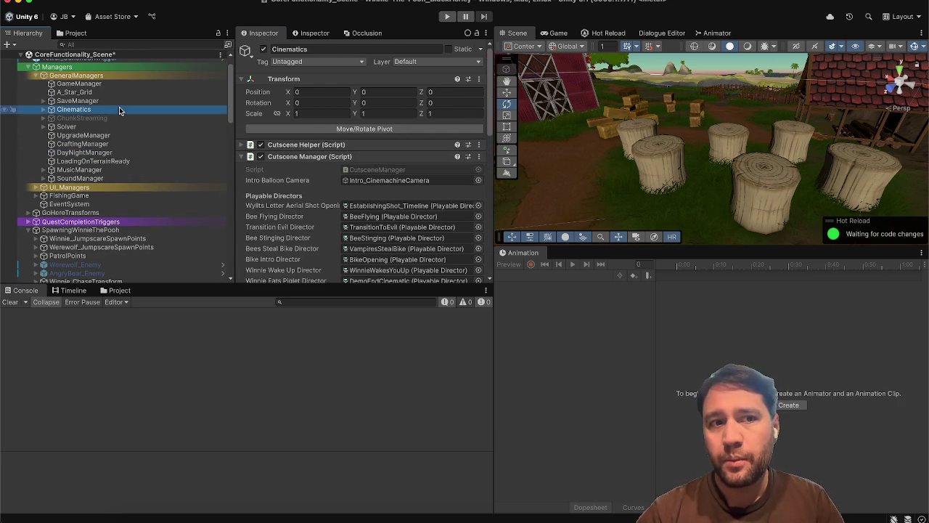
pyautogui.scroll(-10, 272, 242)
pyautogui.scroll(2, 315, 140)
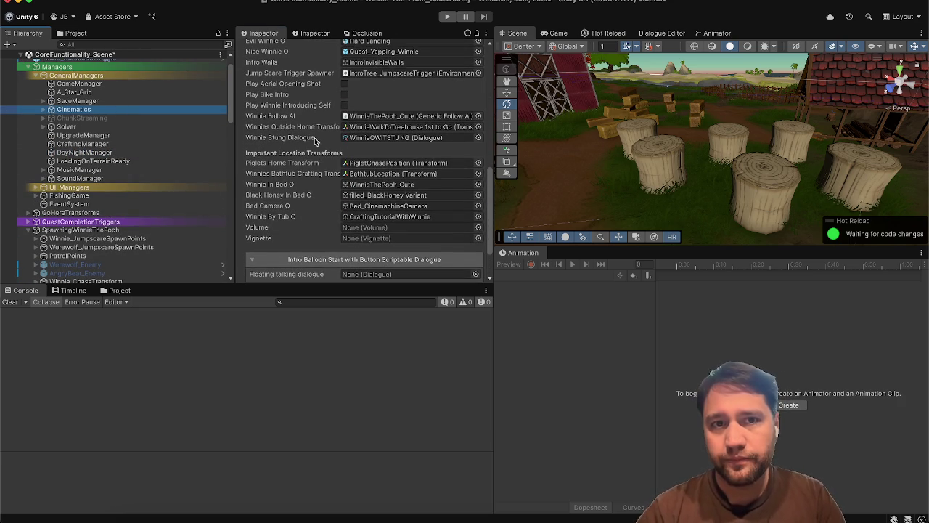
pyautogui.click(559, 33)
pyautogui.click(450, 17)
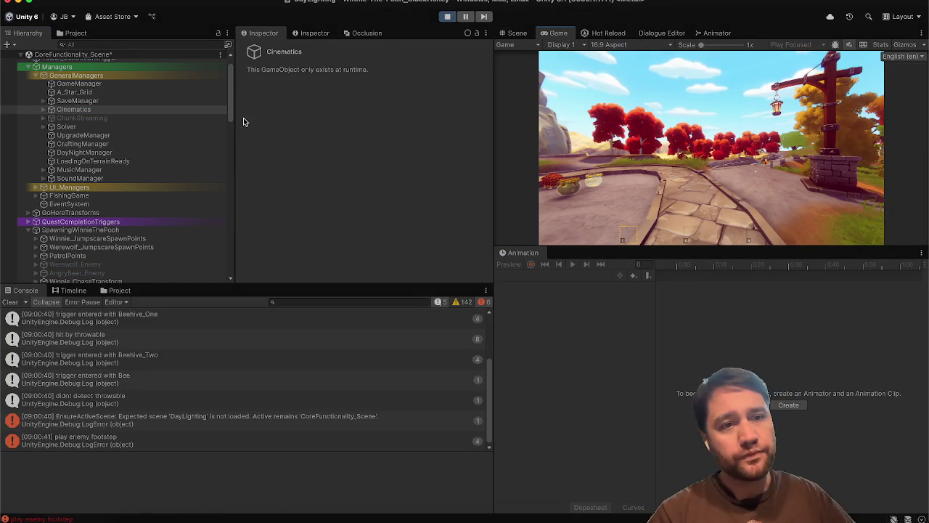
# Switch the DayNightManager's time of day to Night, then stop Play mode.
pyautogui.click(134, 161)
pyautogui.click(136, 153)
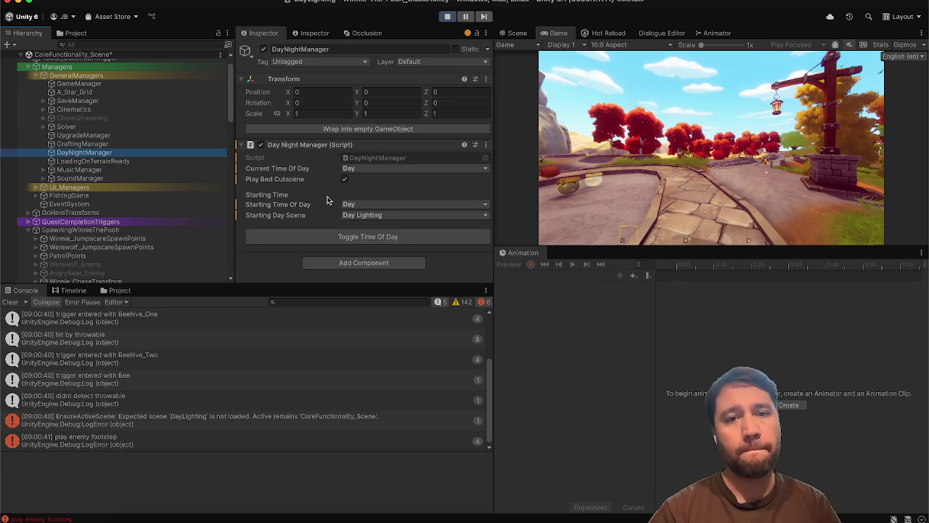
pyautogui.click(327, 240)
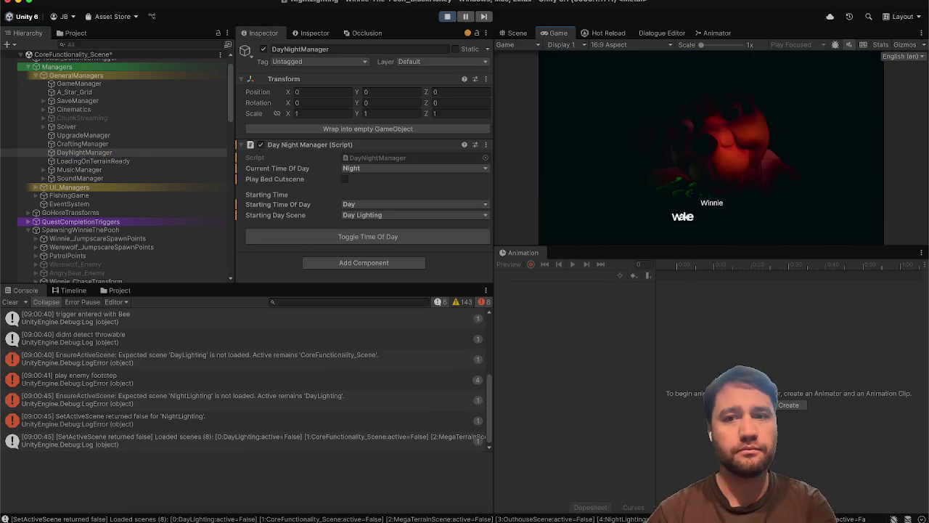
pyautogui.click(449, 20)
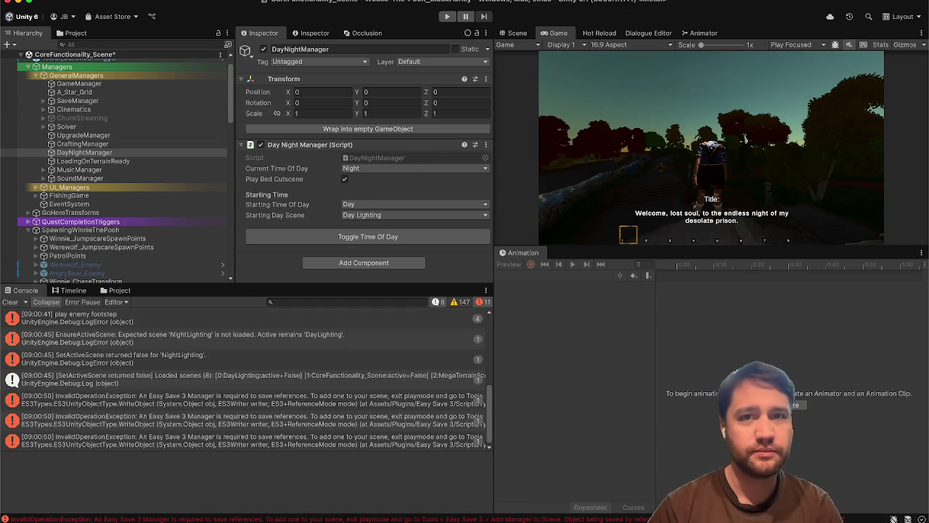
# Enter Play mode again and enlarge the Game view taller and wider.
pyautogui.click(450, 16)
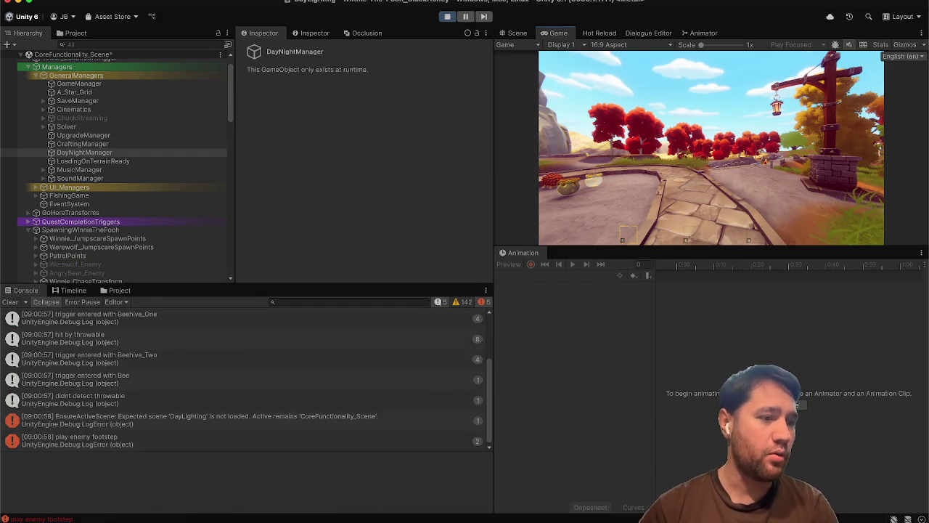
pyautogui.moveTo(553, 248); pyautogui.dragTo(523, 361)
pyautogui.moveTo(491, 261); pyautogui.dragTo(381, 262)
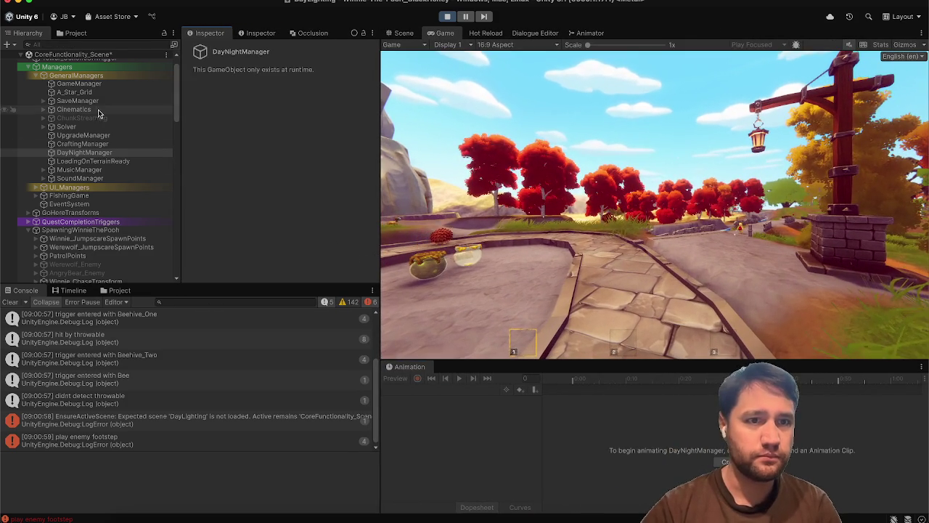
# Select DayNightManager and toggle the time of day to Night.
pyautogui.click(84, 135)
pyautogui.click(86, 152)
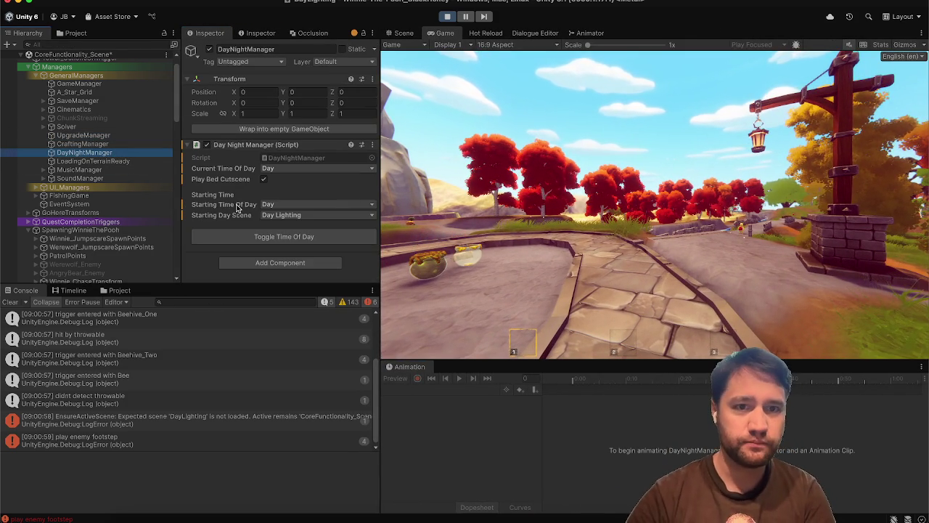
pyautogui.click(263, 179)
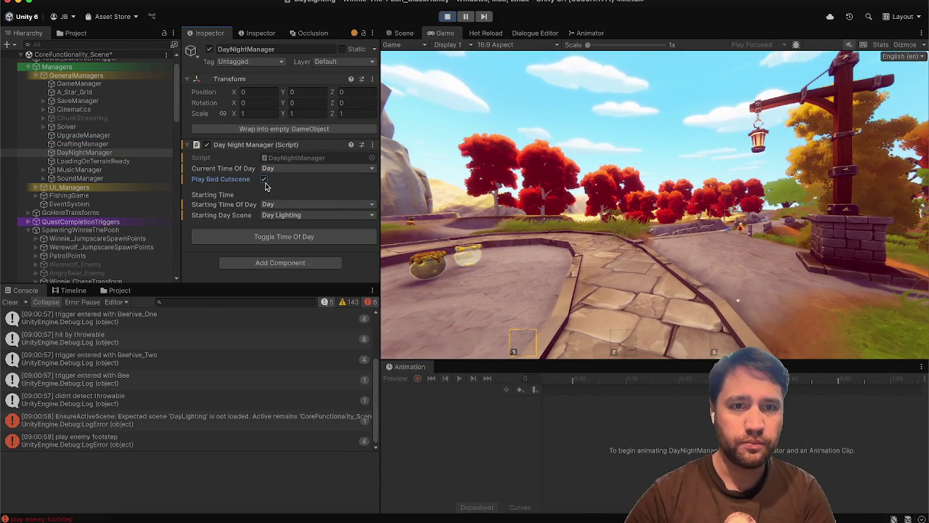
pyautogui.click(270, 236)
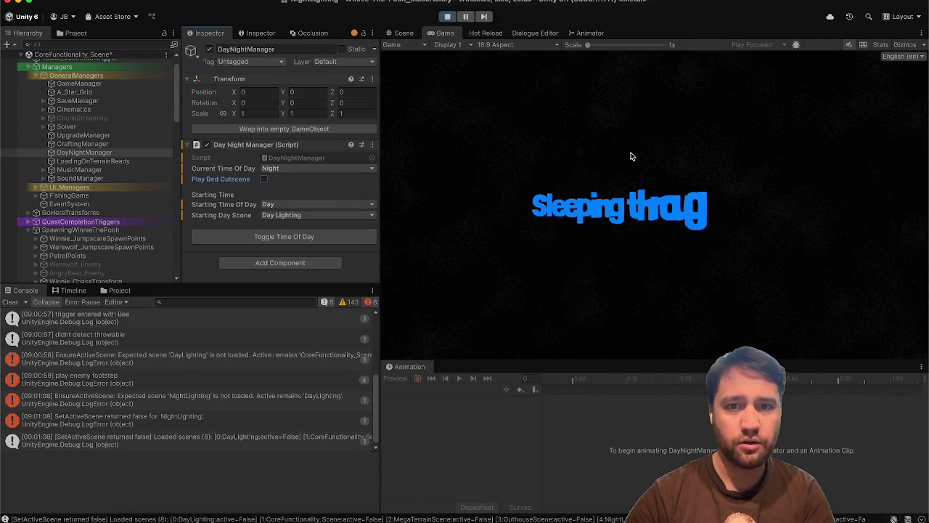
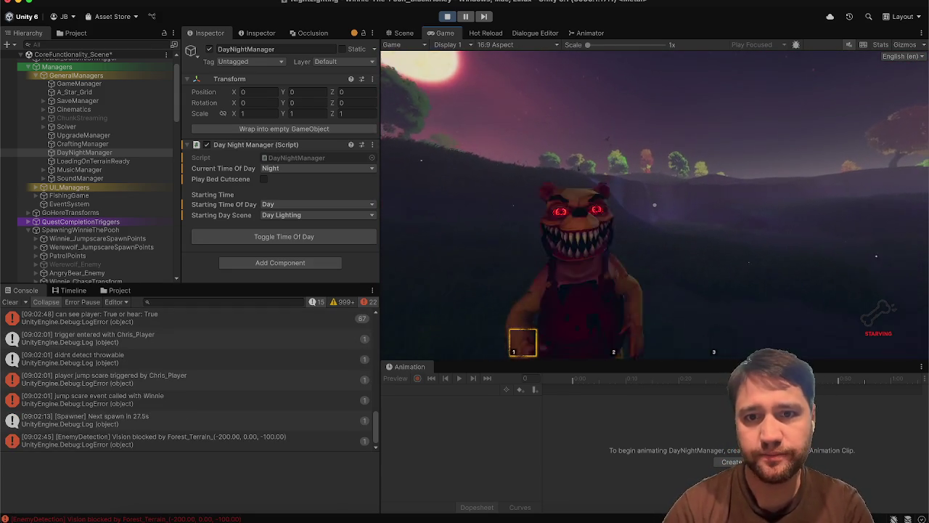
# Pause the night play test and exit Play mode back to the scene editor.
pyautogui.press('Escape')
pyautogui.click(455, 17)
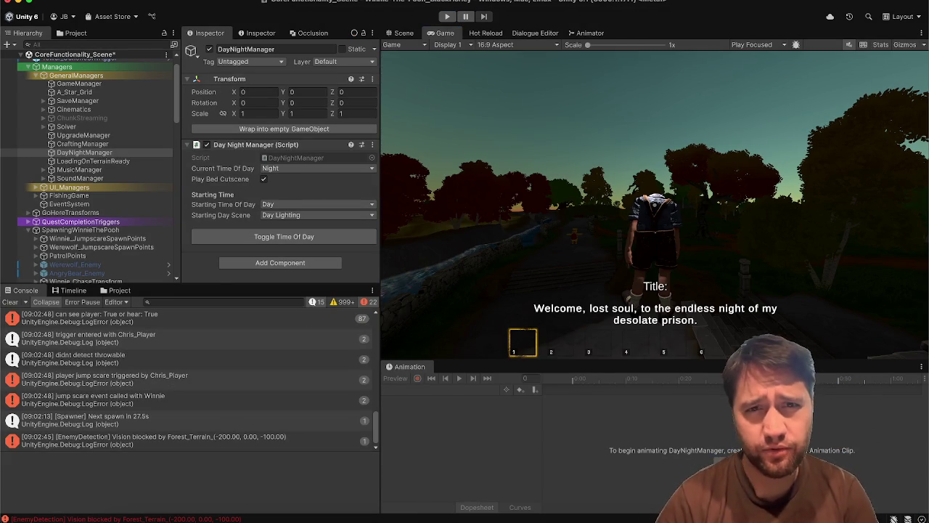
# Browse the NPC objects in the Hierarchy, including PigletChasePosition, QuestGivingPiglet and Winnie's rig children.
pyautogui.scroll(-5, 94, 187)
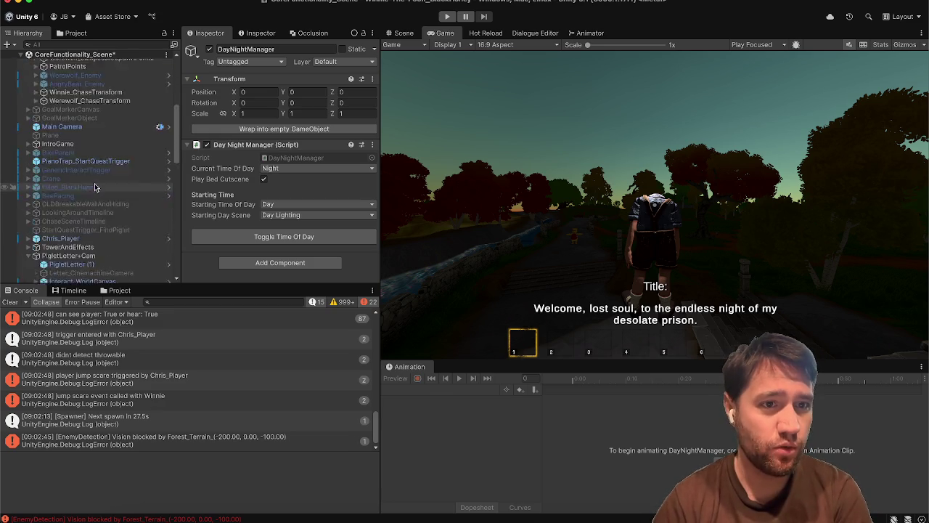
pyautogui.scroll(-10, 94, 187)
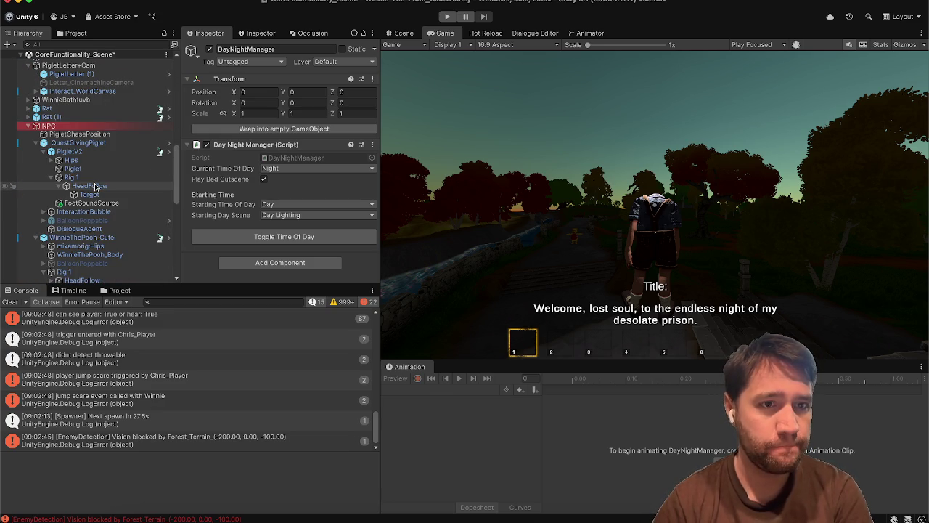
pyautogui.click(97, 135)
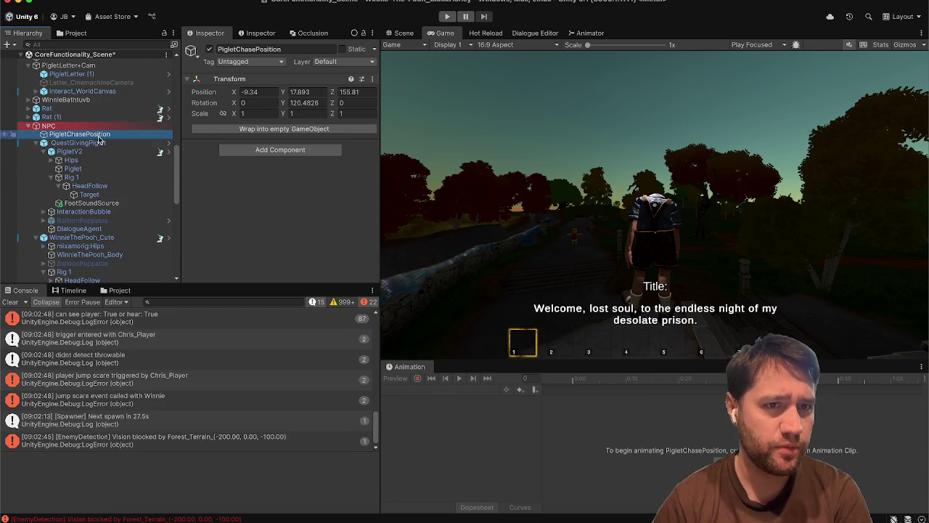
pyautogui.click(99, 143)
pyautogui.scroll(-2, 99, 144)
pyautogui.scroll(-4, 99, 144)
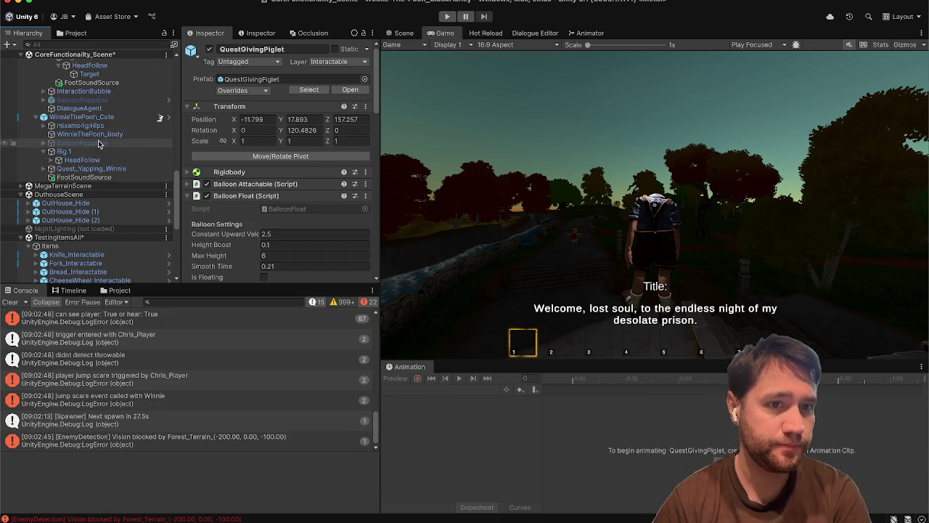
pyautogui.click(99, 151)
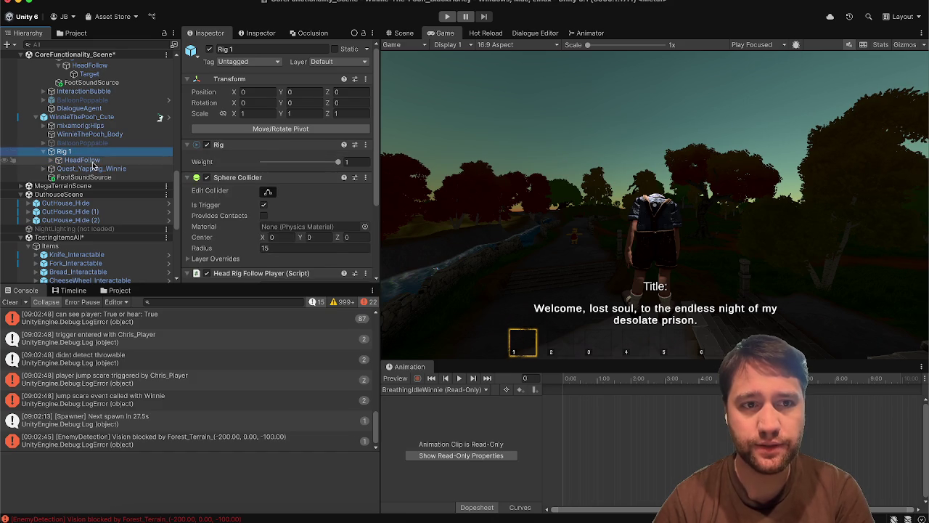
pyautogui.click(94, 161)
pyautogui.click(116, 169)
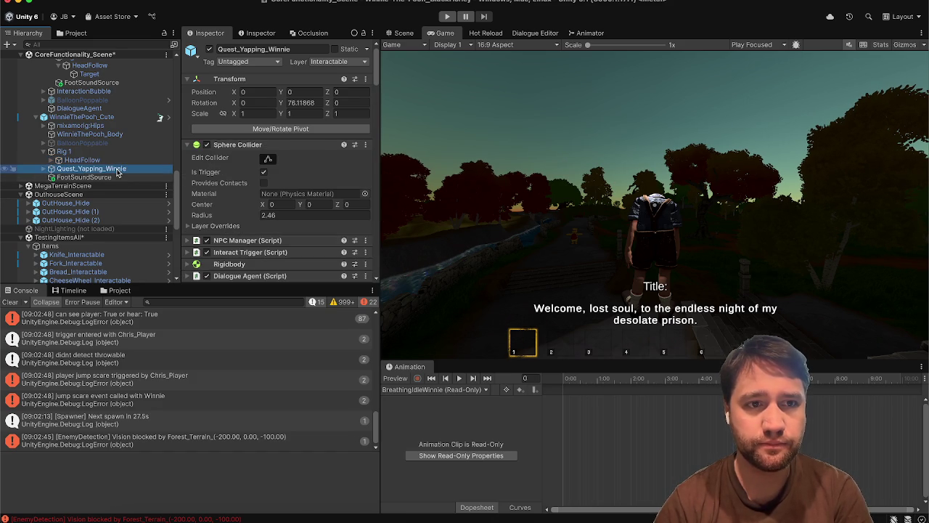
pyautogui.scroll(2, 116, 172)
pyautogui.click(116, 169)
pyautogui.click(115, 160)
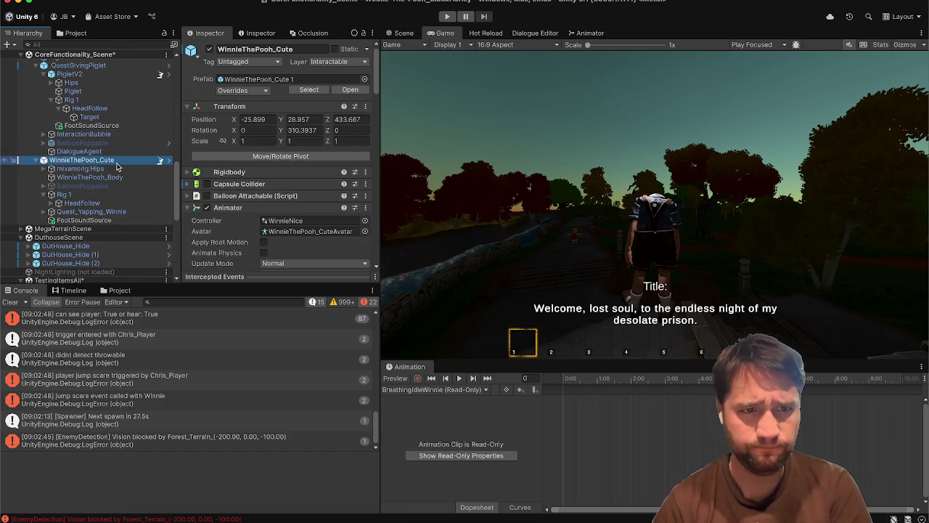
# On Winnie's Rig 1, collapse Head Rig Follow Player and open its script via Edit Script.
pyautogui.click(107, 195)
pyautogui.scroll(-4, 303, 226)
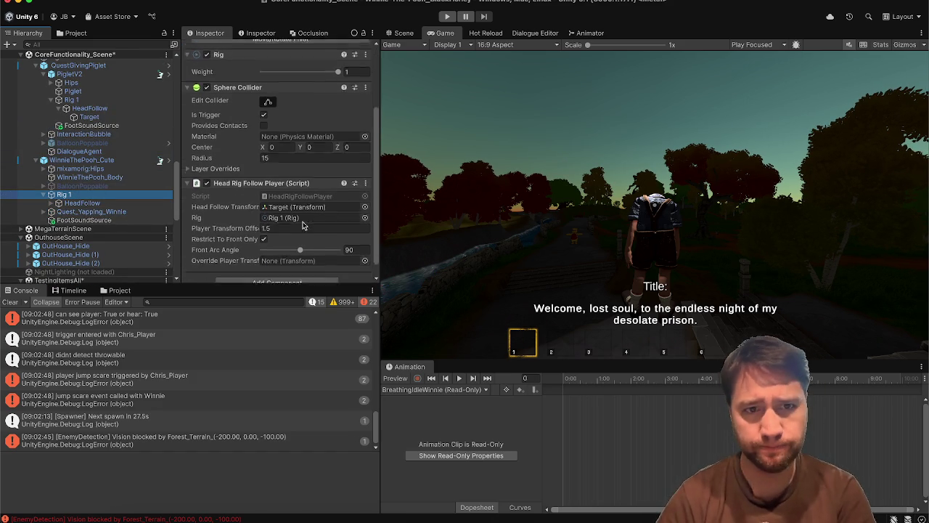
pyautogui.click(366, 174)
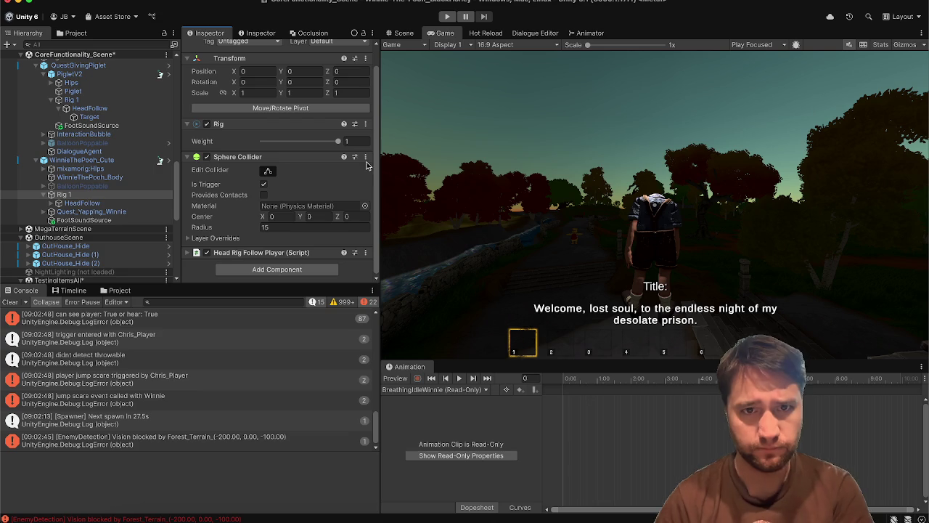
pyautogui.click(365, 252)
pyautogui.click(459, 432)
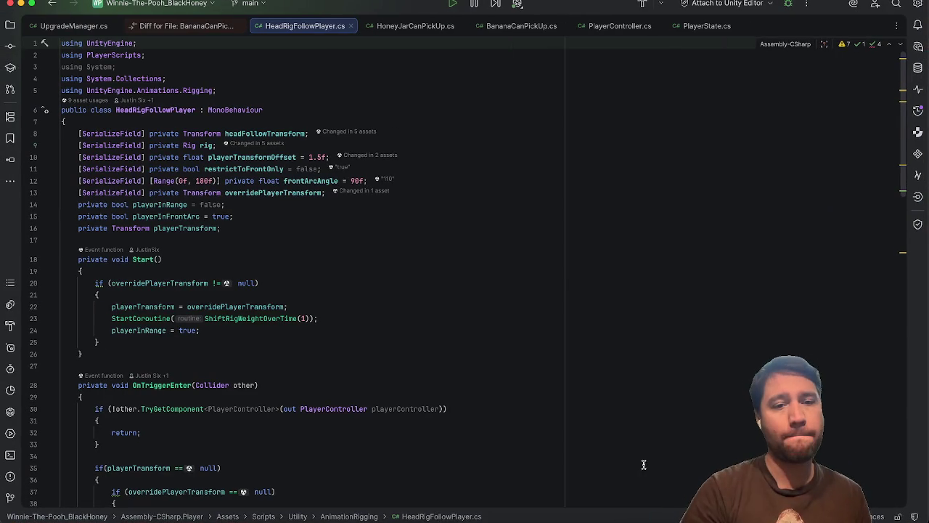
# Scroll through HeadRigFollowPlayer.cs, then minimize both Rider windows to return to Unity.
pyautogui.scroll(-5, 570, 278)
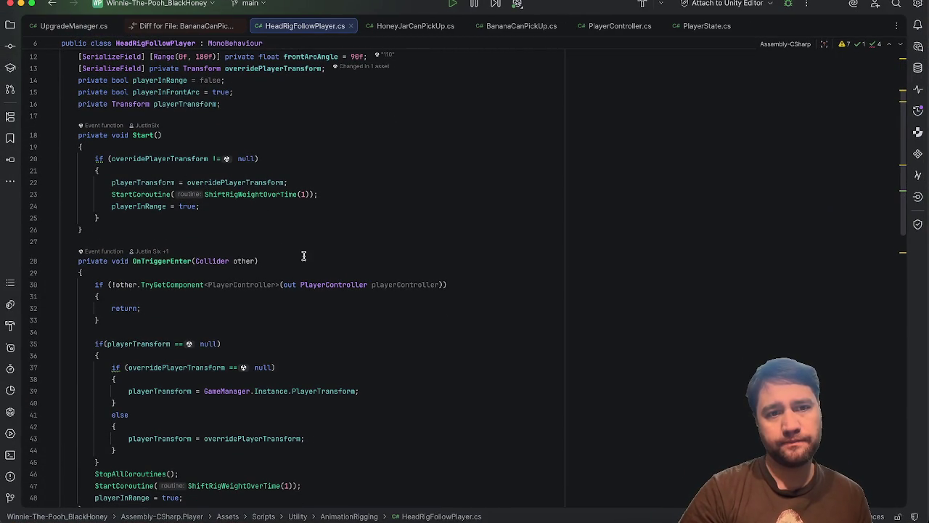
pyautogui.click(24, 5)
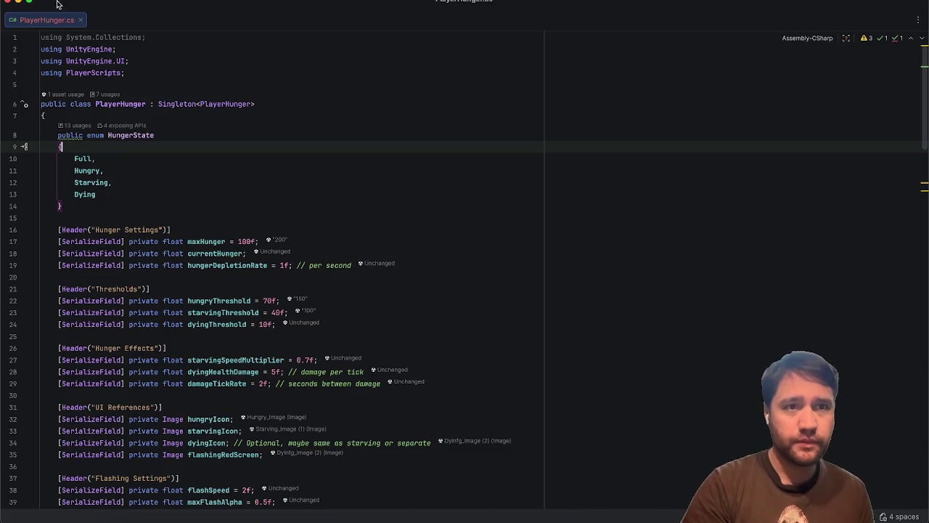
pyautogui.click(17, 5)
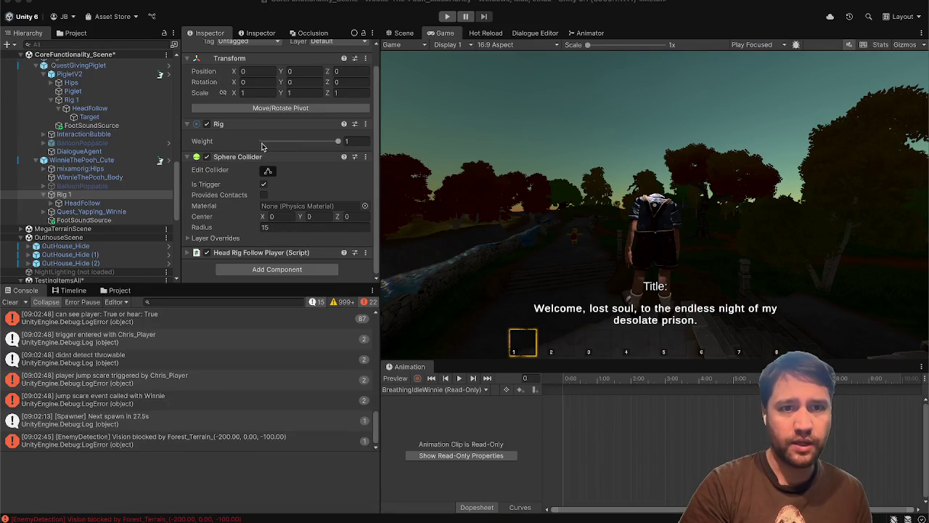
# Set Winnie's Rig 1 Weight to 0 and clear the Console log.
pyautogui.scroll(-2, 47, 138)
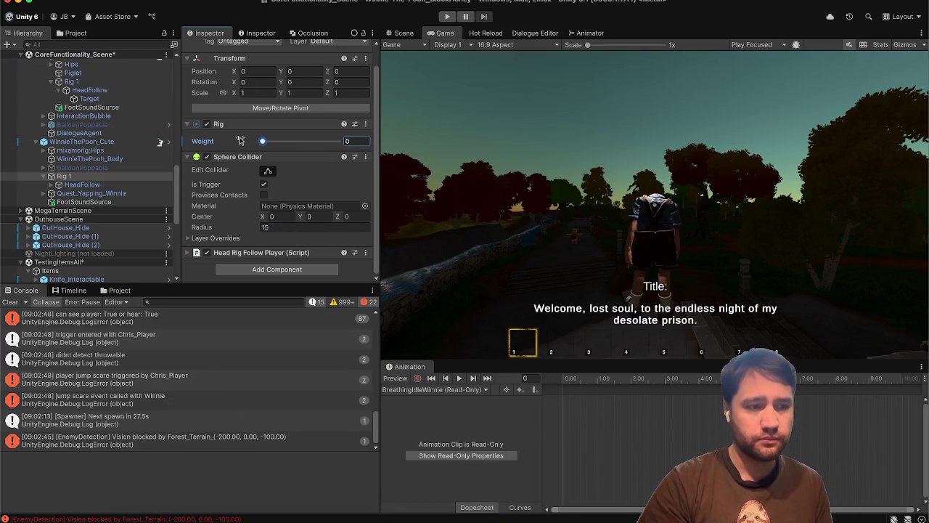
pyautogui.scroll(3, 141, 148)
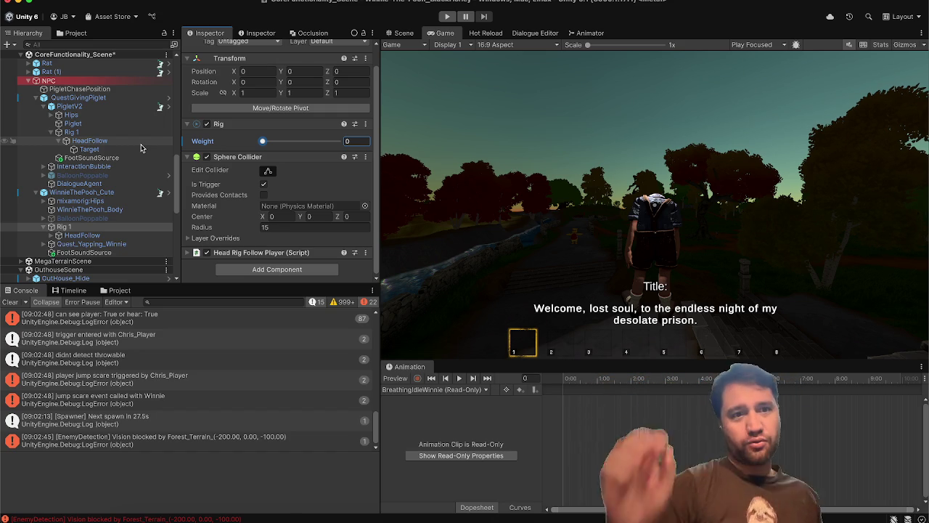
pyautogui.click(10, 301)
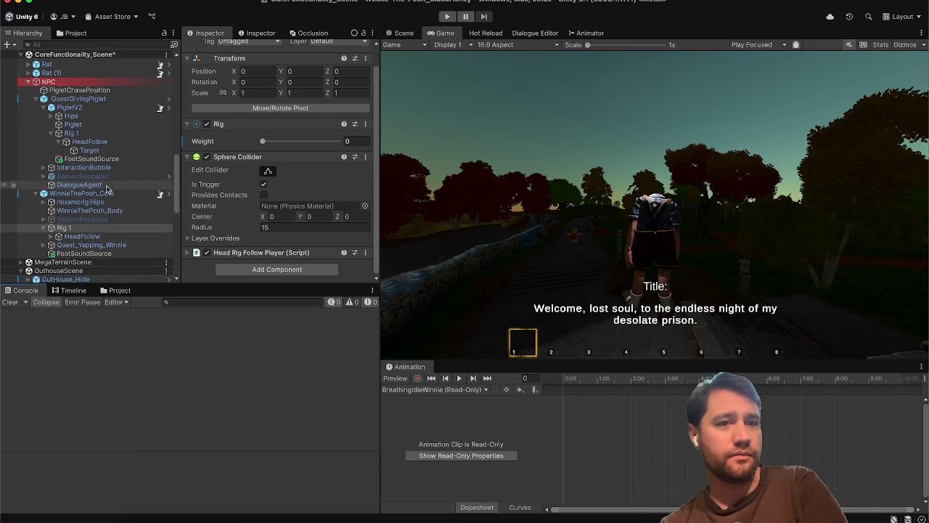
# Set Piglet's Rig 1 Weight to 0, then select AngryBear_Enemy.
pyautogui.click(92, 135)
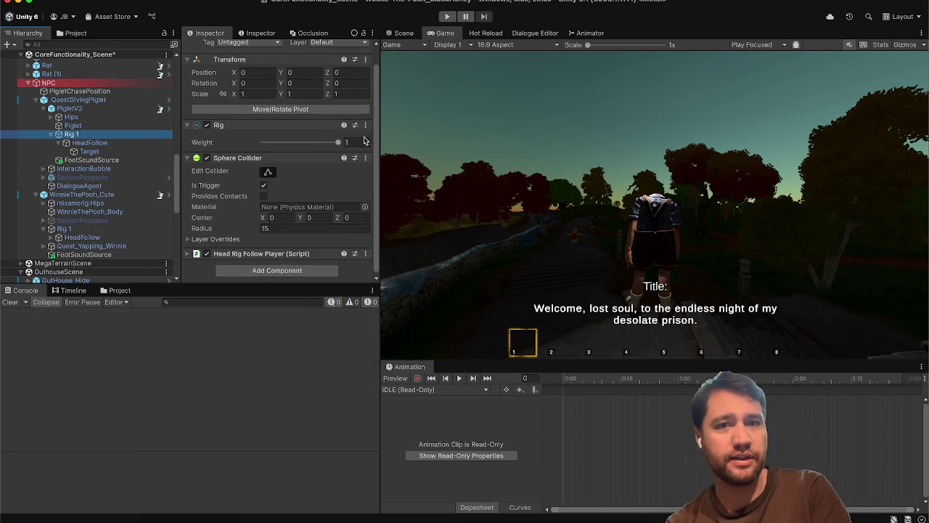
pyautogui.write('0')
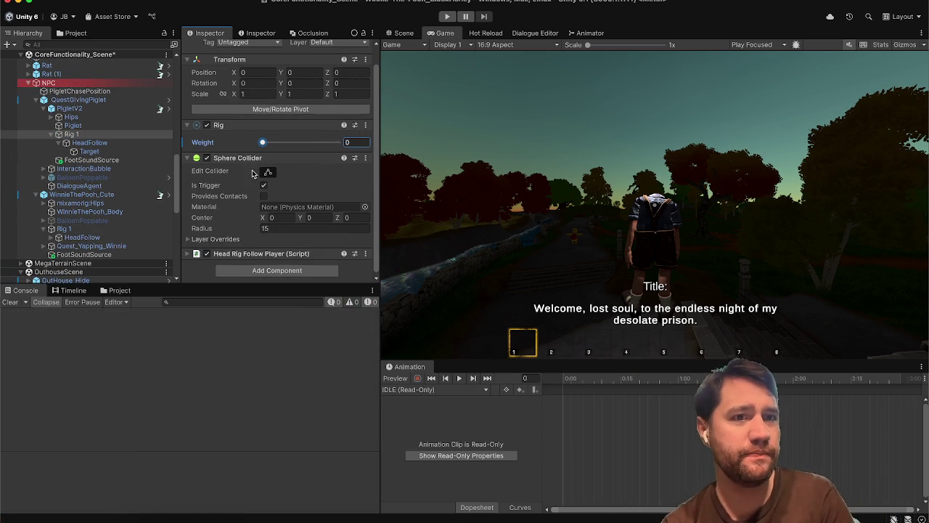
pyautogui.scroll(10, 86, 194)
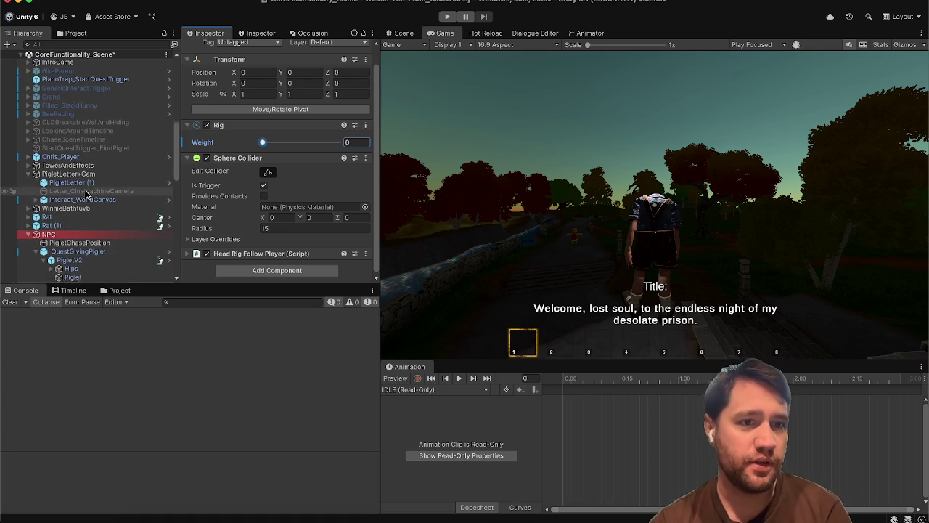
pyautogui.scroll(6, 87, 195)
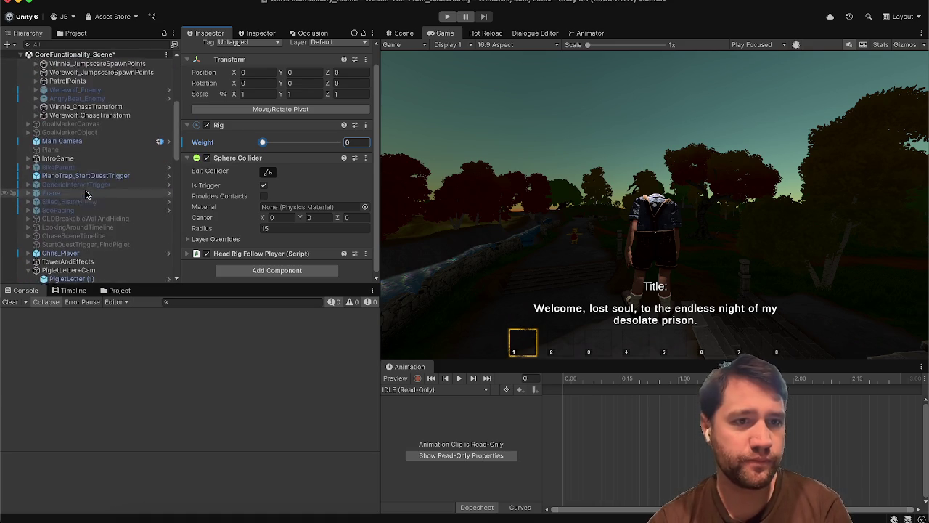
pyautogui.click(90, 98)
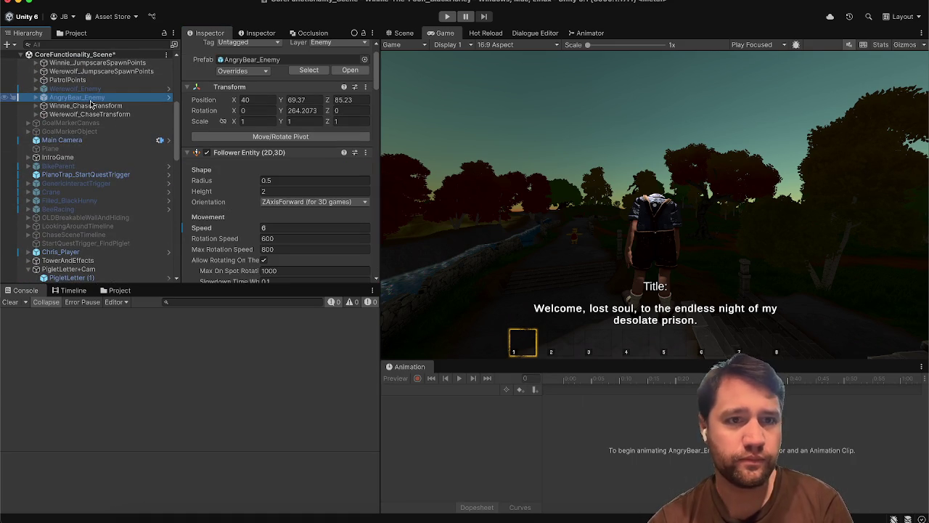
# Expand AngryBear_Enemy's hierarchy and set the bear's Rig 1 Weight to 0.
pyautogui.hotkey('alt', 'Right')
pyautogui.press('Right')
pyautogui.press('Down')
pyautogui.press('Down')
pyautogui.press('Down')
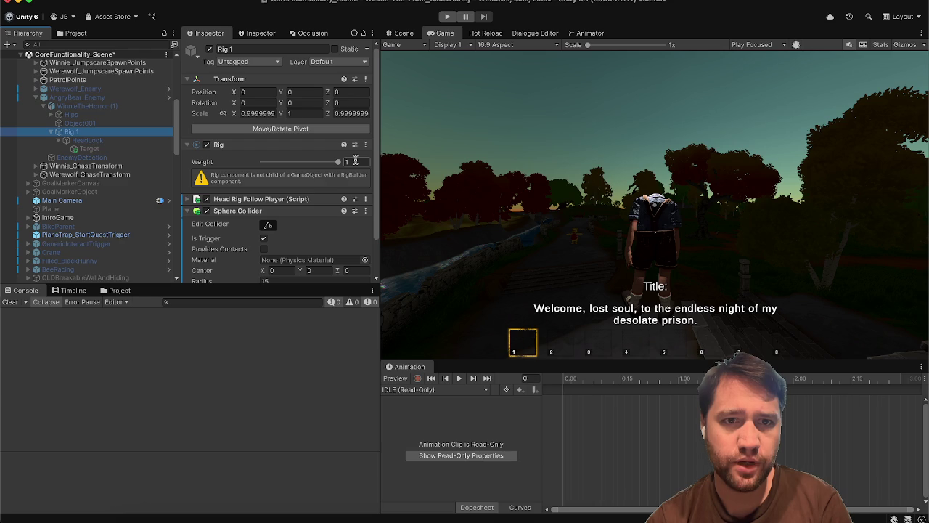
pyautogui.click(104, 106)
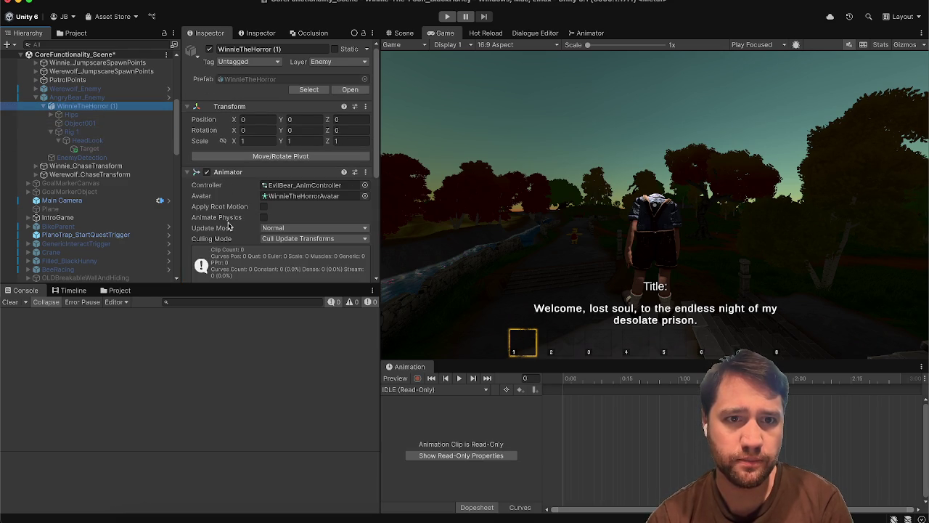
pyautogui.scroll(-5, 228, 226)
pyautogui.click(77, 98)
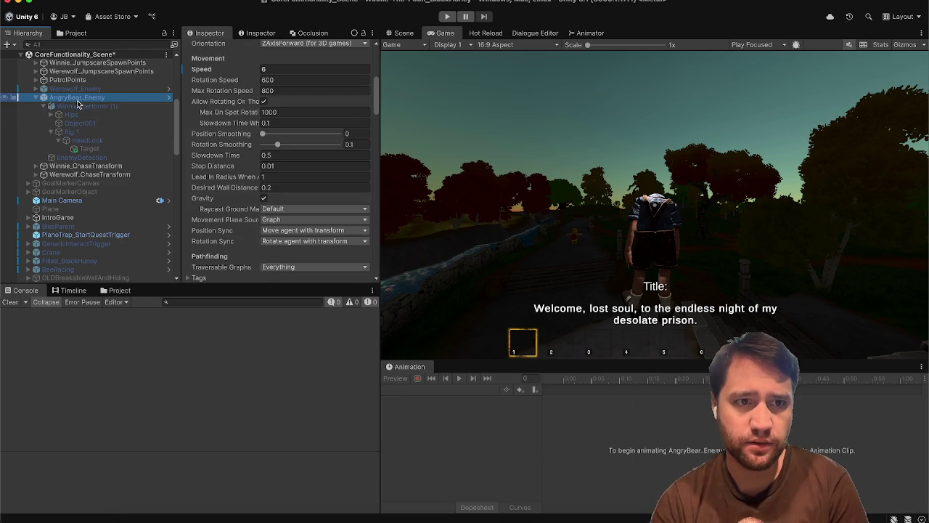
pyautogui.scroll(5, 255, 177)
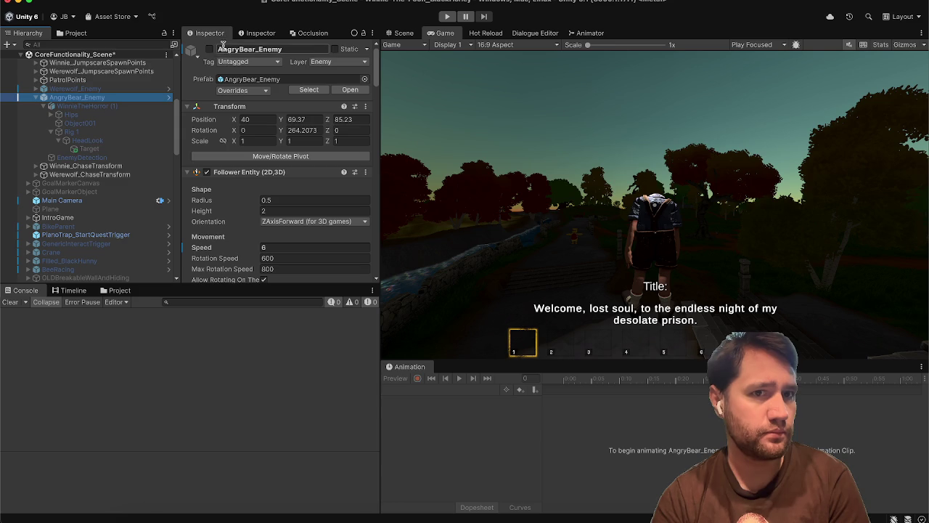
pyautogui.click(102, 132)
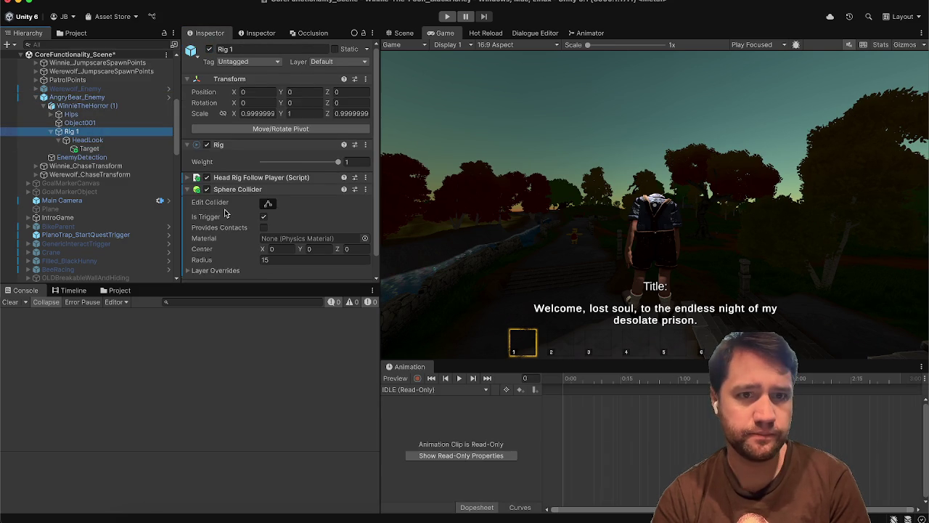
pyautogui.scroll(-2, 290, 181)
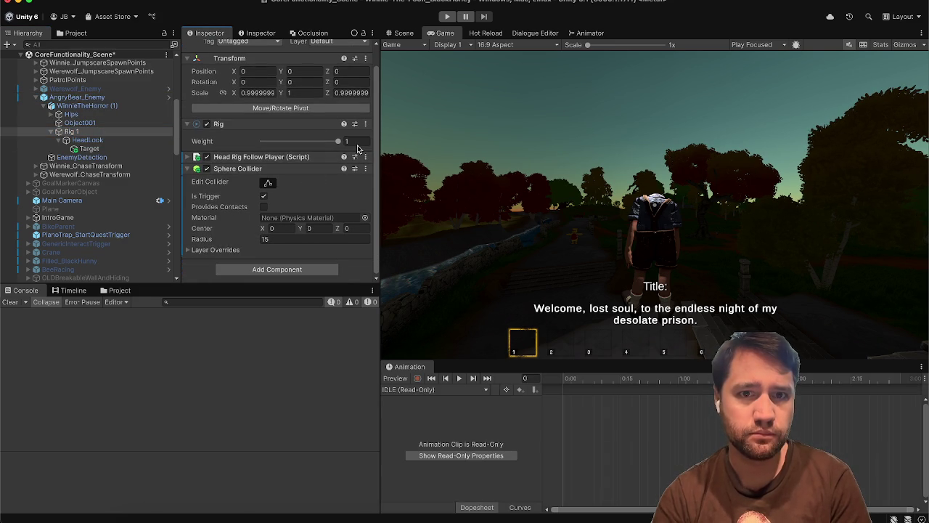
pyautogui.write('0')
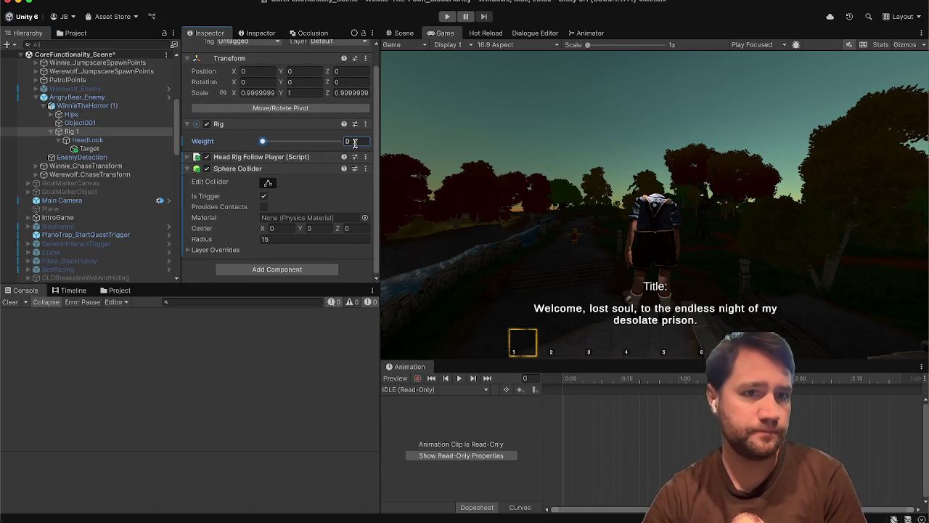
# Deactivate AngryBear_Enemy, set Werewolf_Enemy's Rig 1 Weight to 0, and activate Werewolf_Enemy.
pyautogui.click(77, 96)
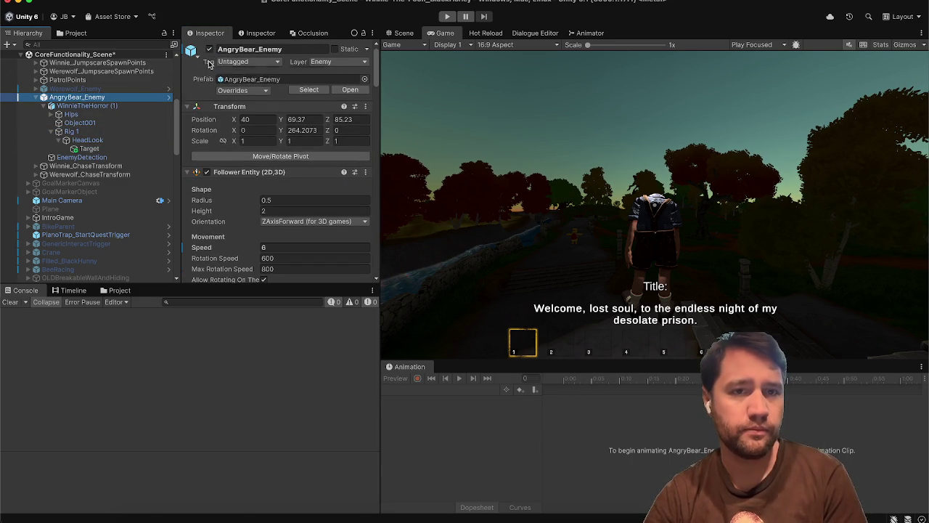
pyautogui.click(208, 49)
pyautogui.click(124, 88)
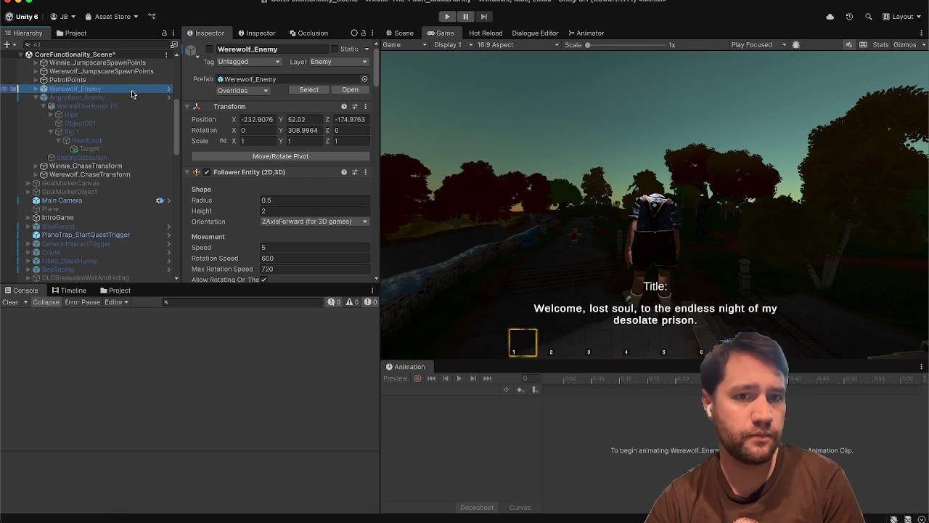
pyautogui.press('Right')
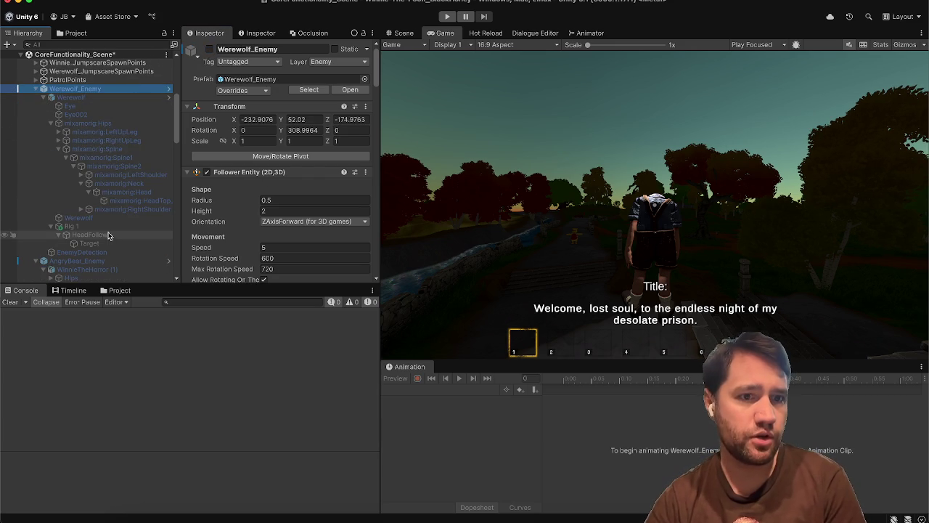
pyautogui.click(111, 228)
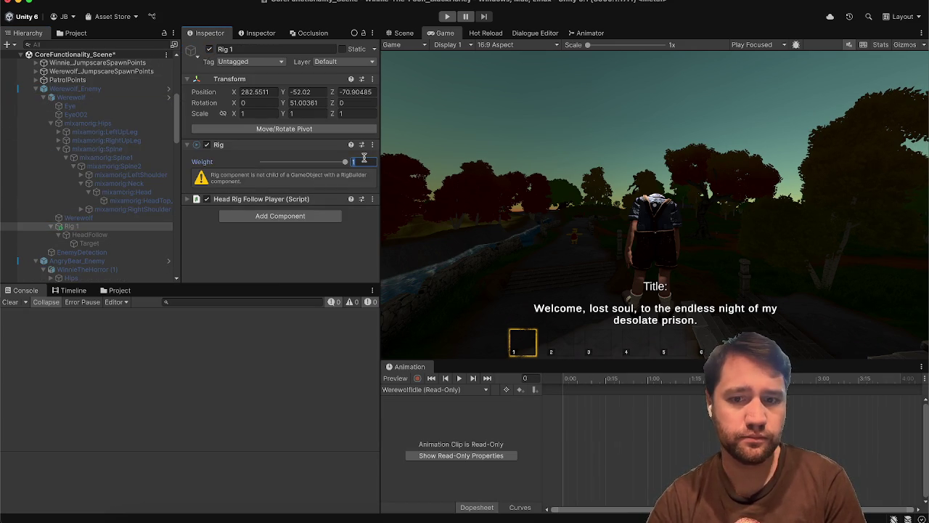
pyautogui.write('0')
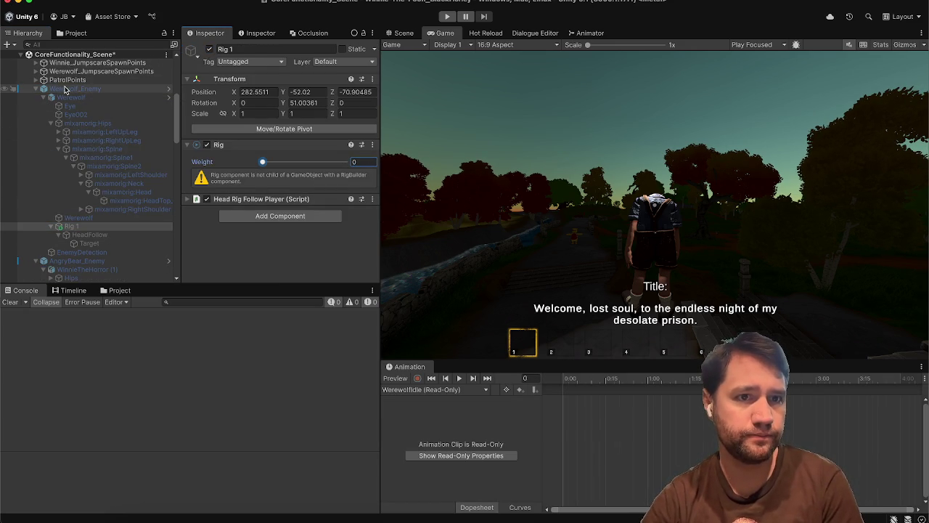
pyautogui.click(64, 89)
pyautogui.click(208, 49)
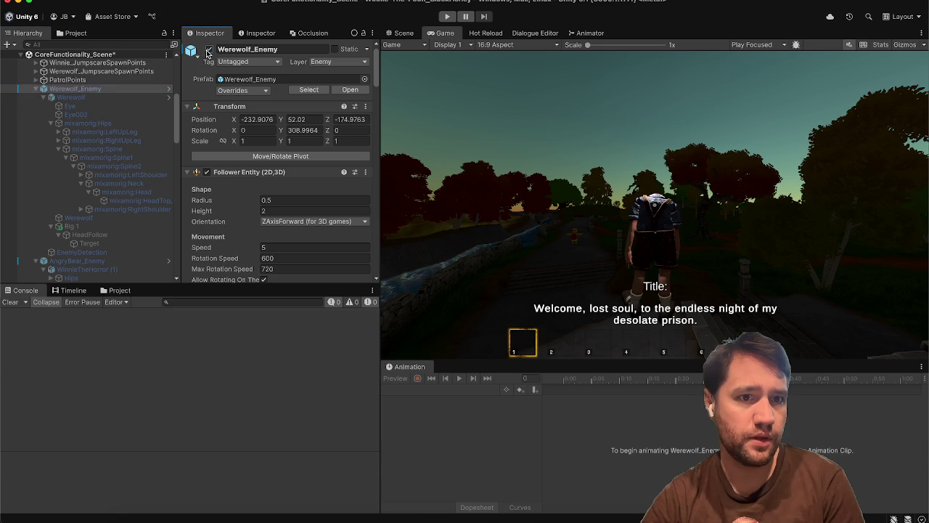
pyautogui.click(96, 228)
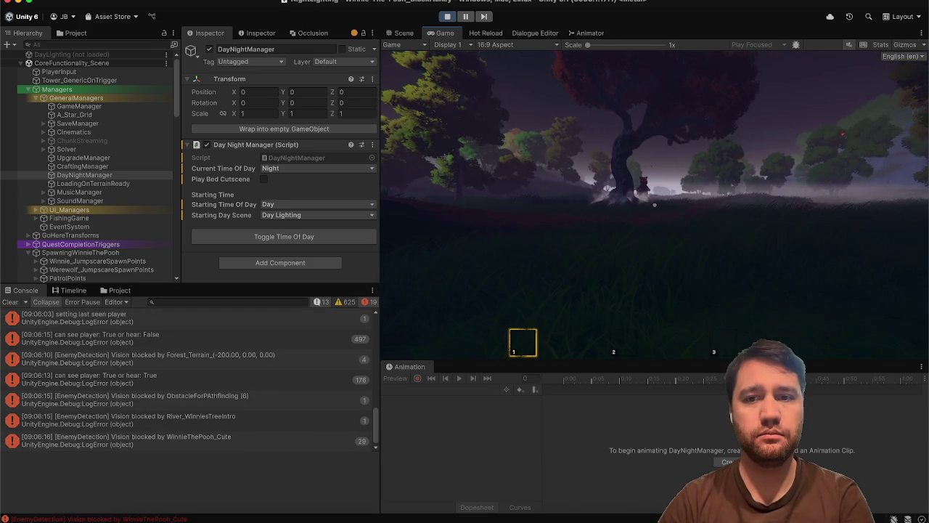
# Pause the running game, scroll down the Hierarchy, and switch over to Spotify.
pyautogui.press('Escape')
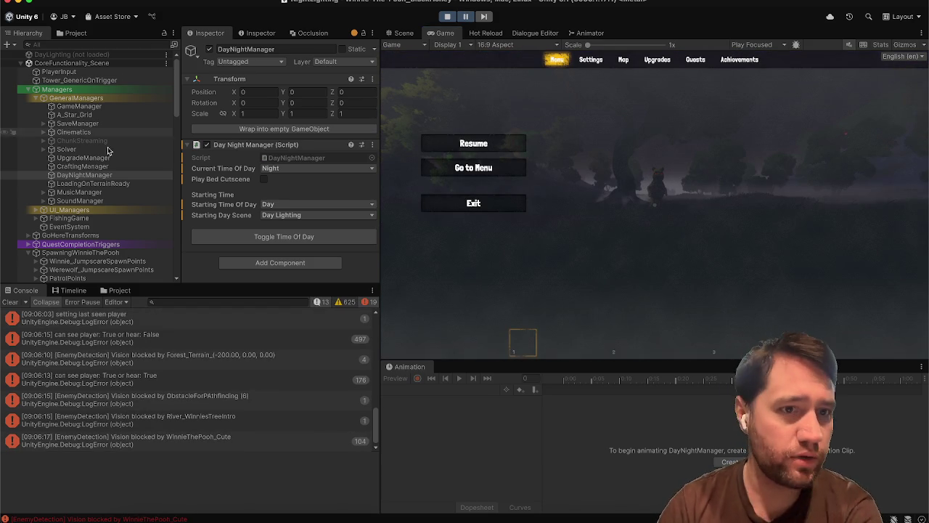
pyautogui.scroll(-10, 102, 177)
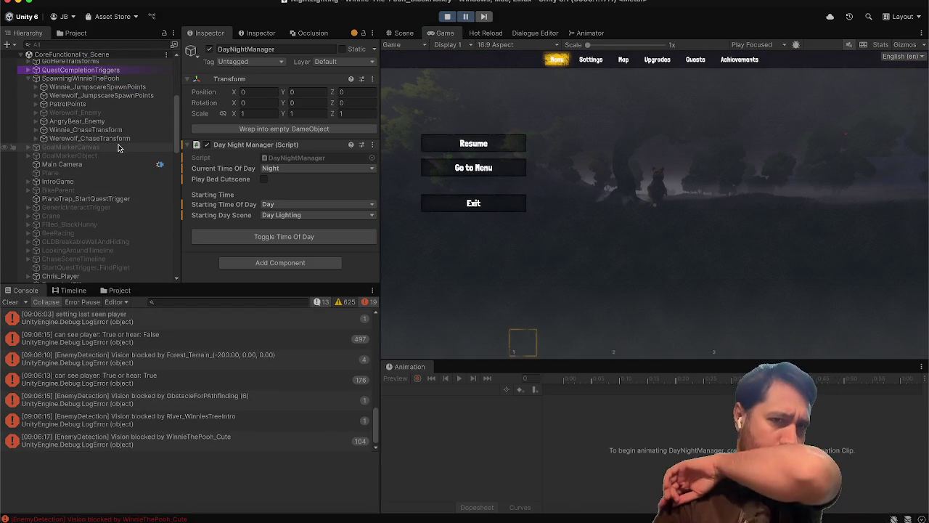
pyautogui.scroll(-7, 119, 148)
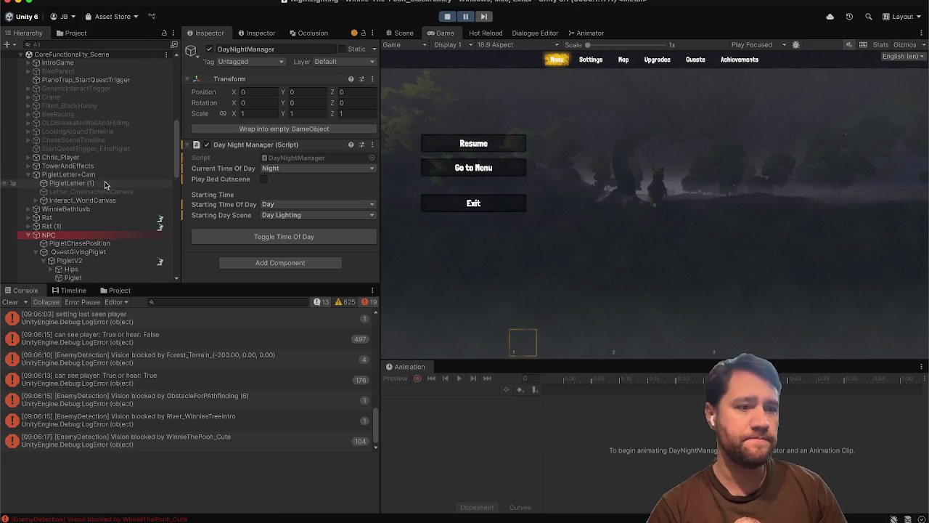
pyautogui.scroll(-3, 105, 185)
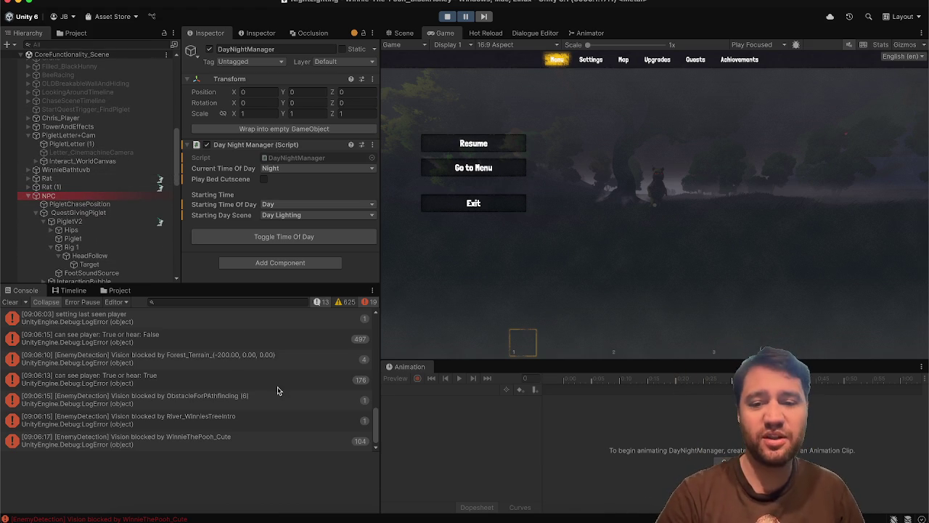
pyautogui.click(589, 516)
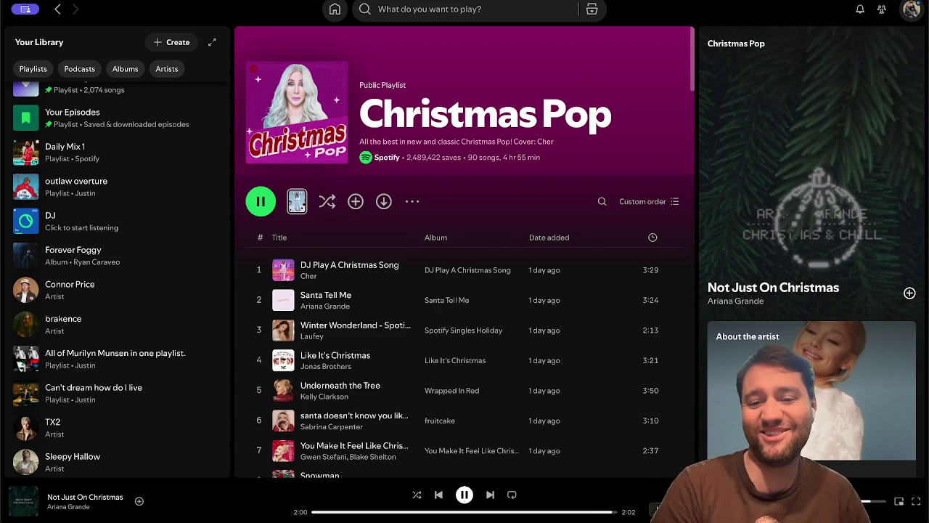
# Skip from Not Just On Christmas to Driving Home for Christmas.
pyautogui.click(490, 495)
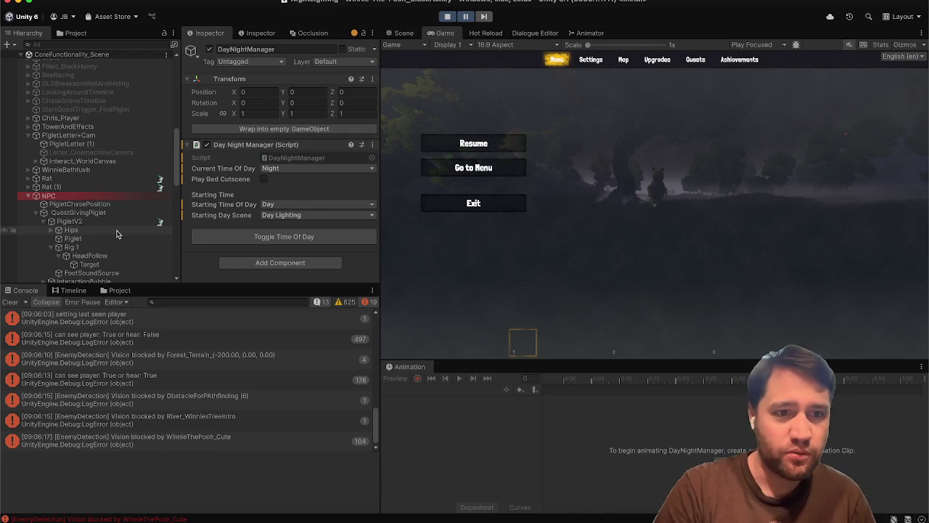
# Clear the Console, then select AngryBear_Enemy and expand its entire hierarchy.
pyautogui.click(10, 302)
pyautogui.scroll(10, 66, 223)
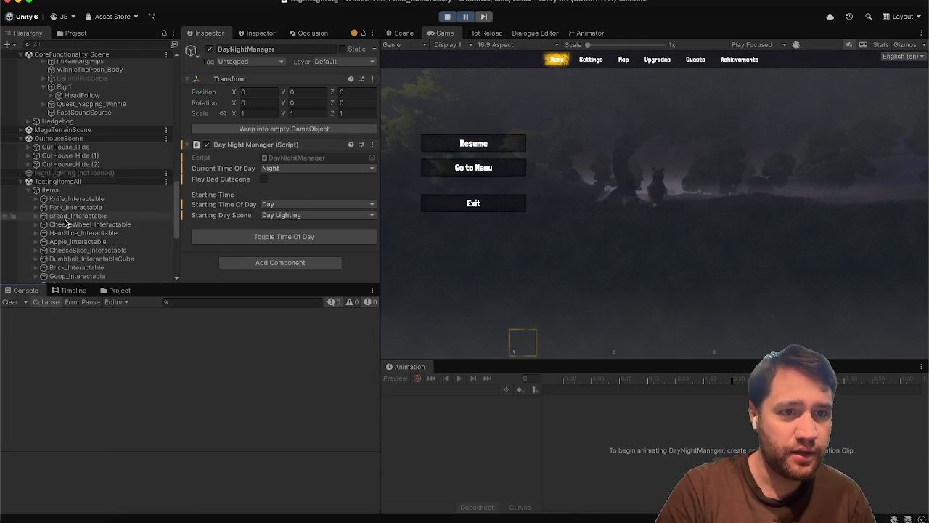
pyautogui.scroll(-4, 66, 223)
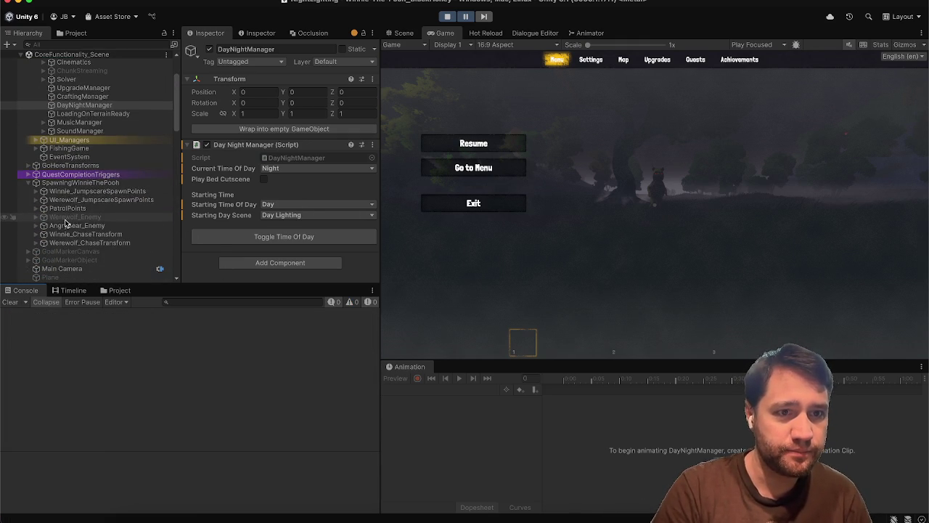
pyautogui.click(87, 190)
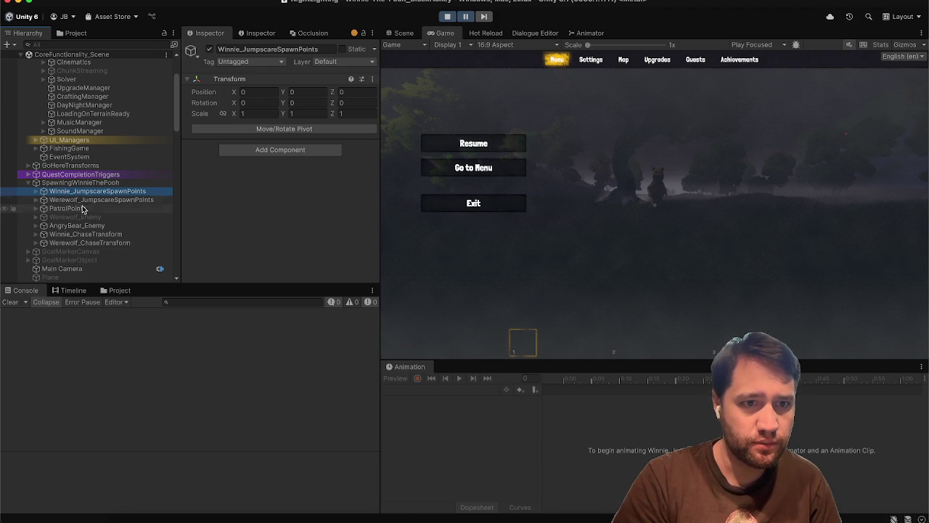
pyautogui.click(76, 226)
pyautogui.hotkey('alt', 'Right')
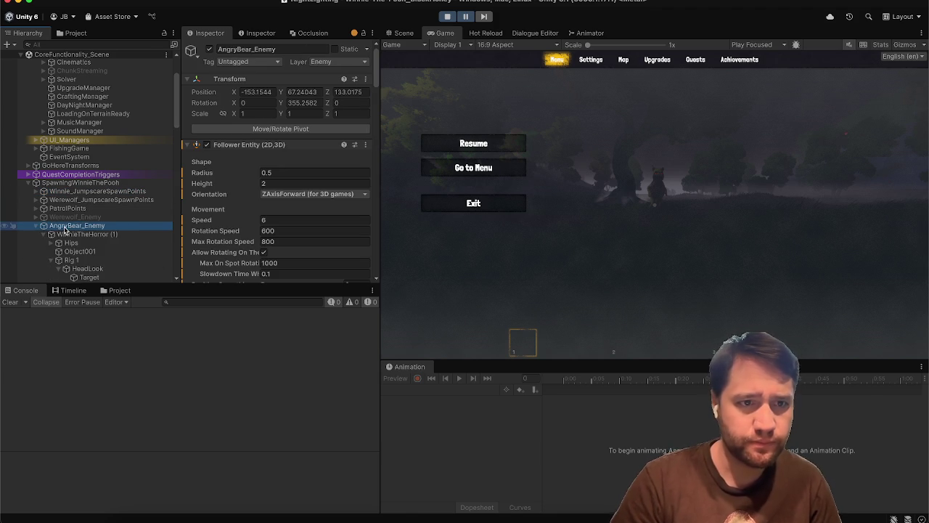
# On the bear's Rig 1, set Head Rig Follow Player's Player Transform Offset to -0.5.
pyautogui.press('Down')
pyautogui.press('Down')
pyautogui.press('Down')
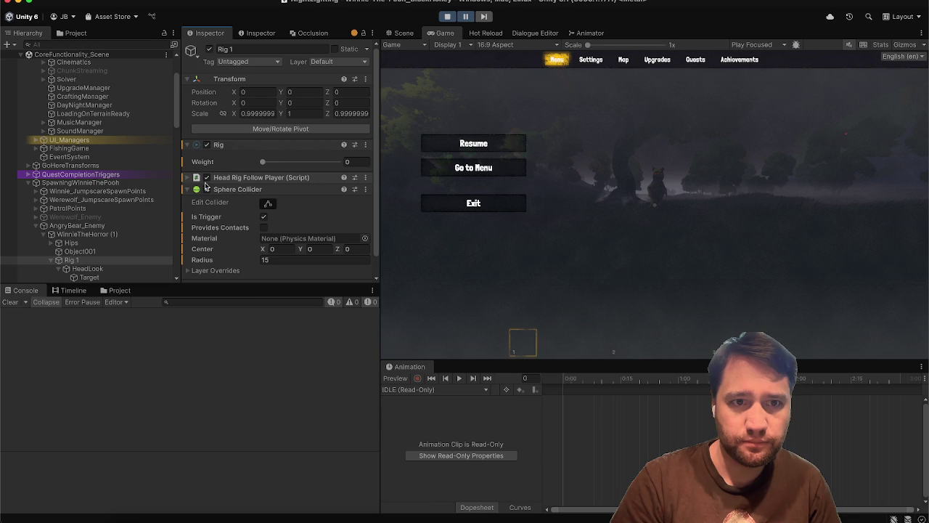
pyautogui.click(243, 179)
pyautogui.scroll(-2, 228, 209)
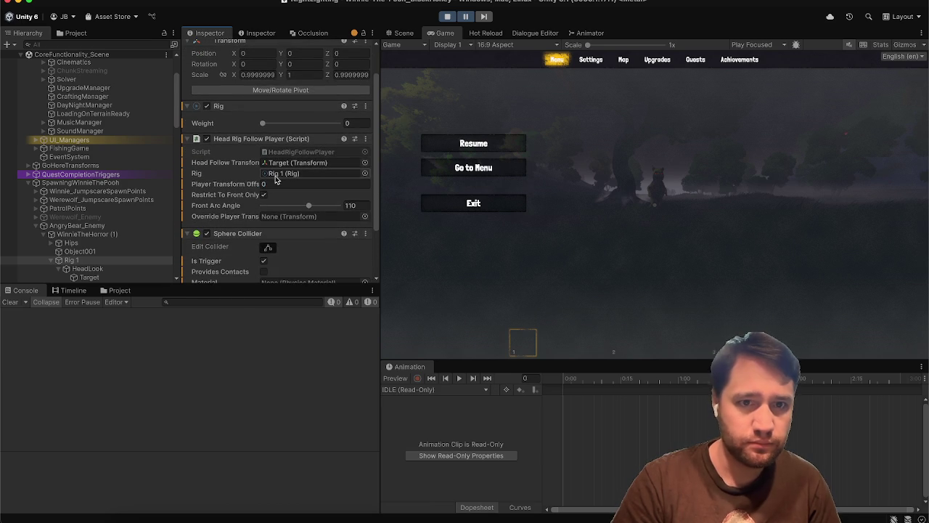
pyautogui.write('-0.5')
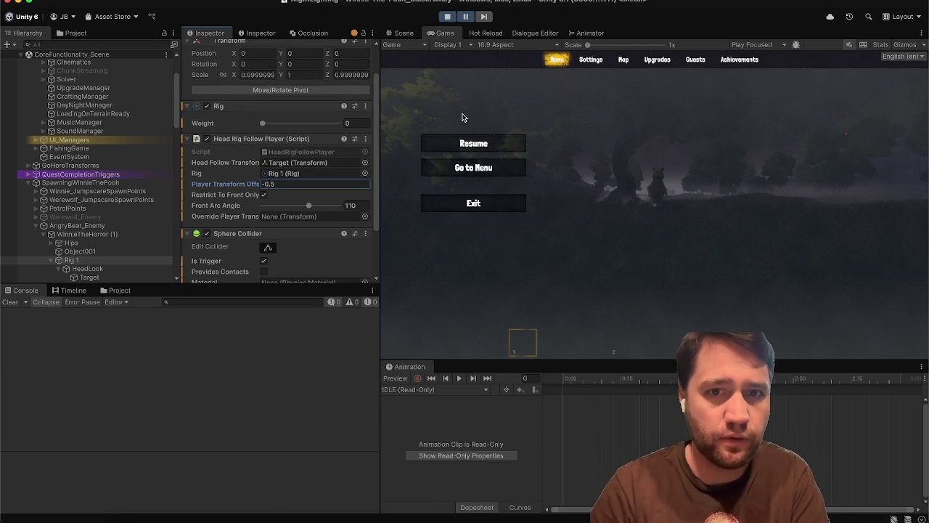
pyautogui.press('Return')
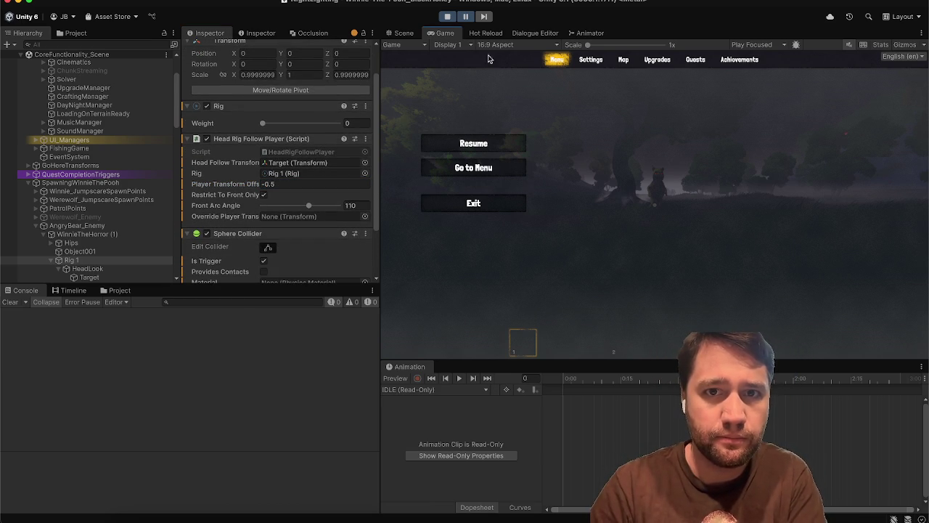
# Resume the paused game to test the offset, then stop playing.
pyautogui.click(467, 18)
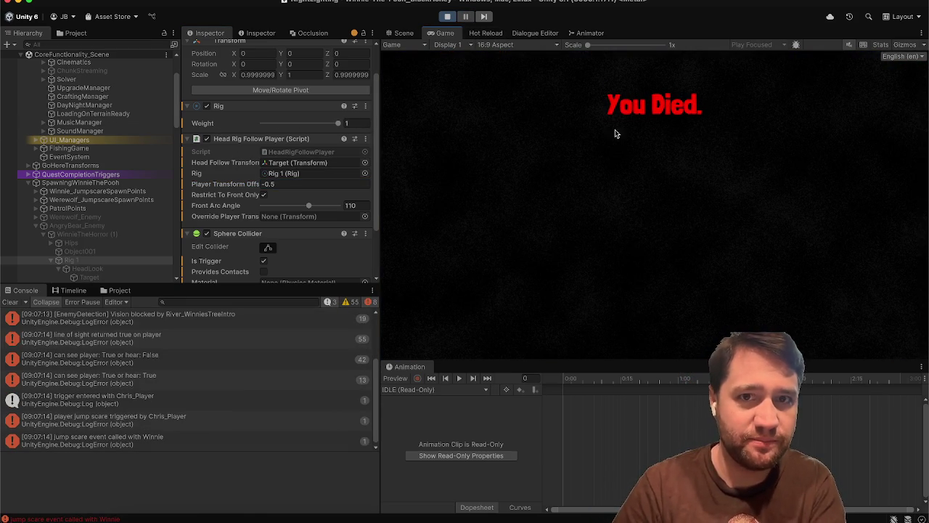
pyautogui.click(447, 16)
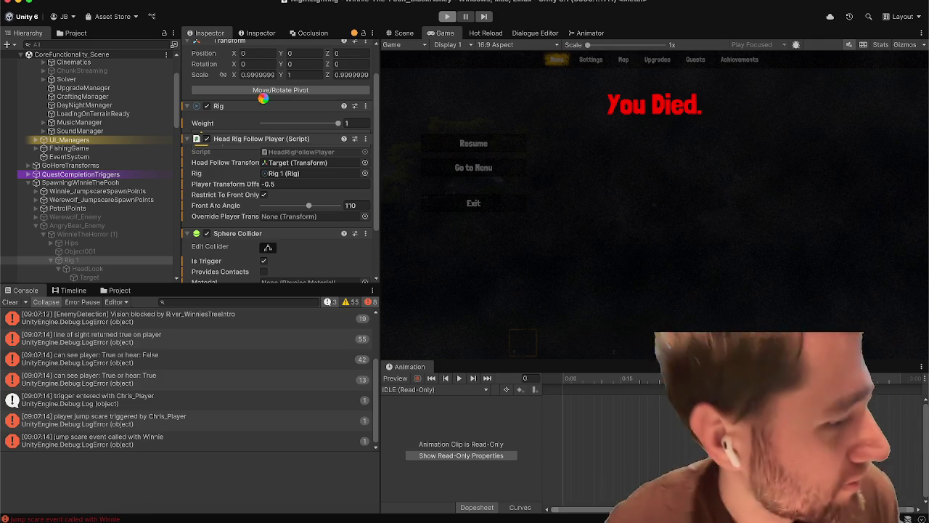
pyautogui.press('super+p')
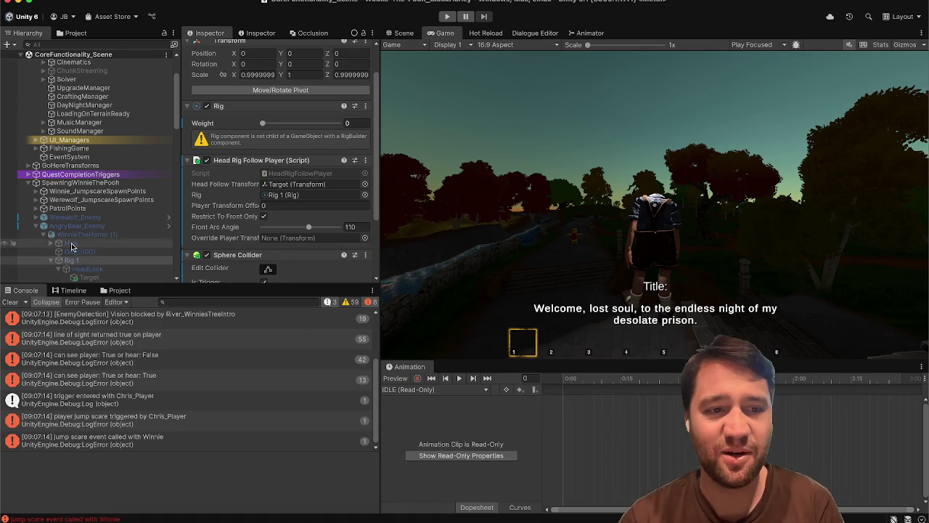
# Clear the Console, re-enter the -0.5 Player Transform Offset, and save the scene.
pyautogui.click(10, 301)
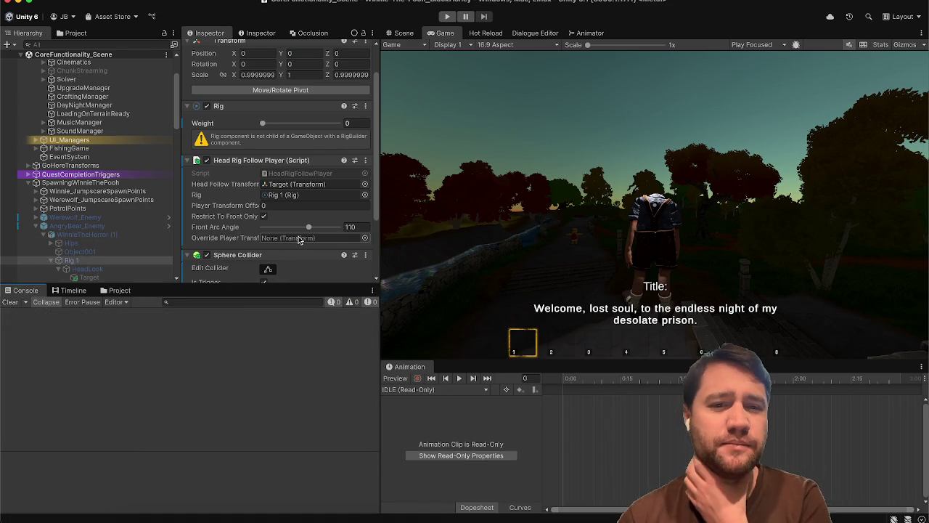
pyautogui.scroll(-3, 299, 235)
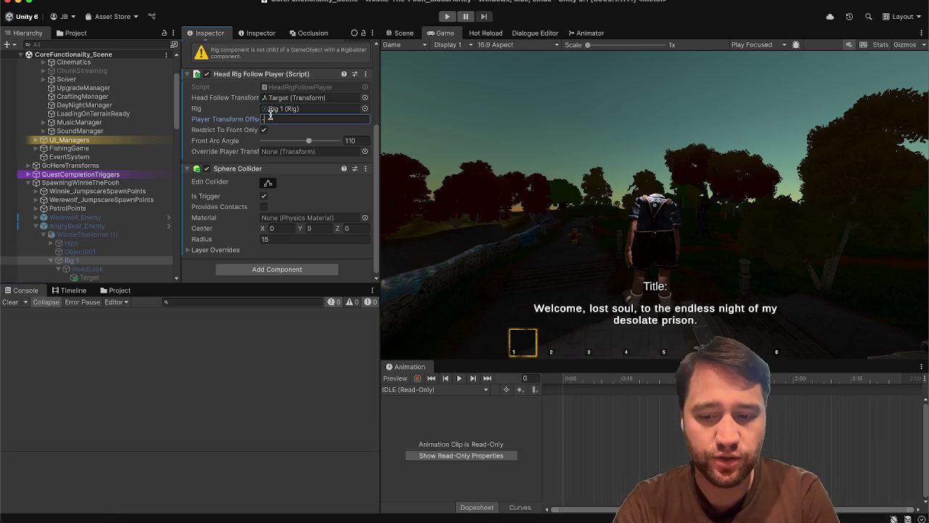
pyautogui.write('0.5')
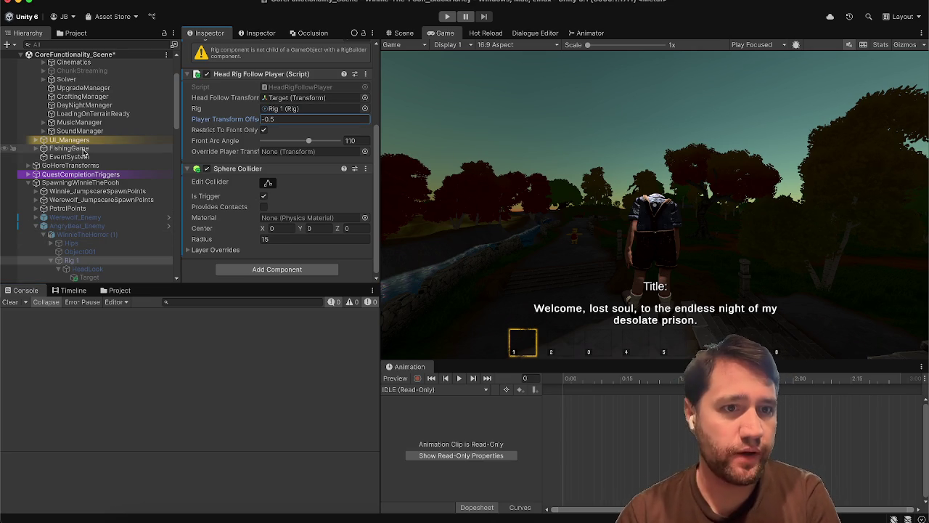
pyautogui.hotkey('ctrl', 's')
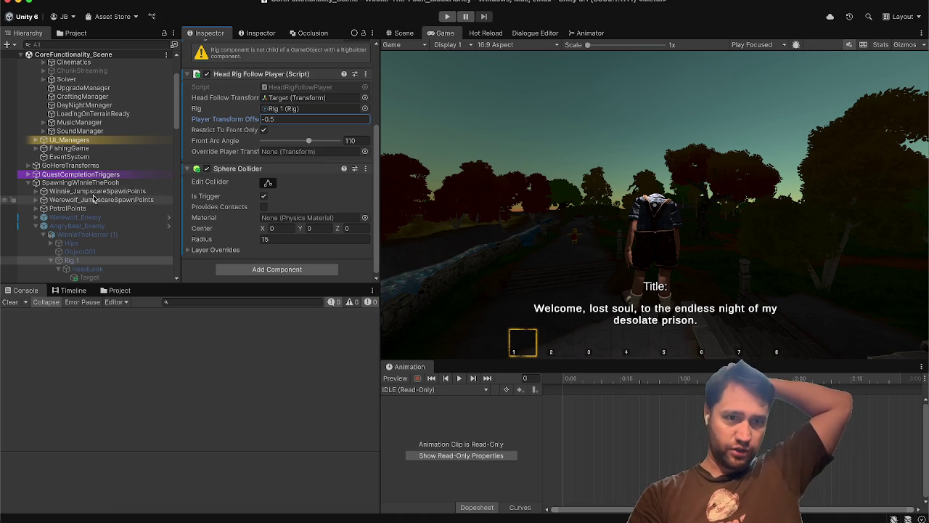
# Deactivate Winnie_JumpscareSpawnPoints, start a play test, then begin a Spotify search.
pyautogui.click(95, 192)
pyautogui.click(209, 49)
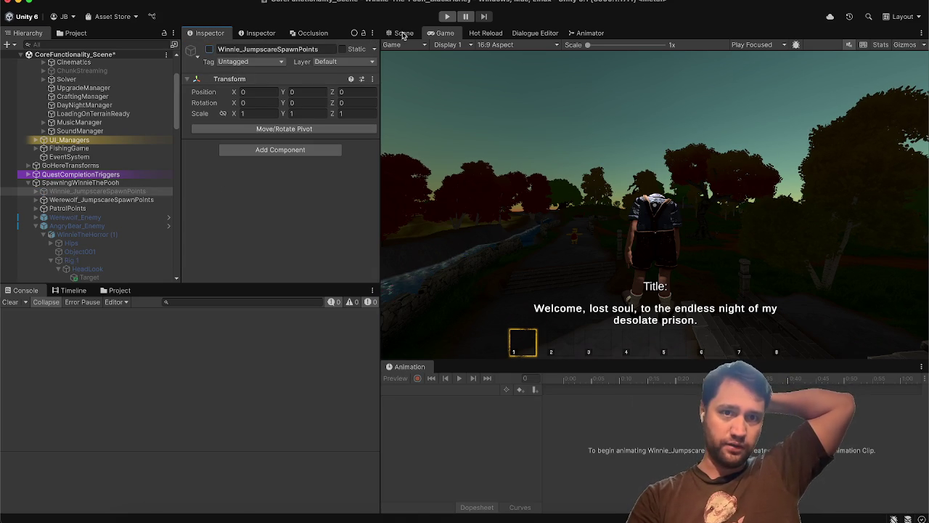
pyautogui.click(448, 17)
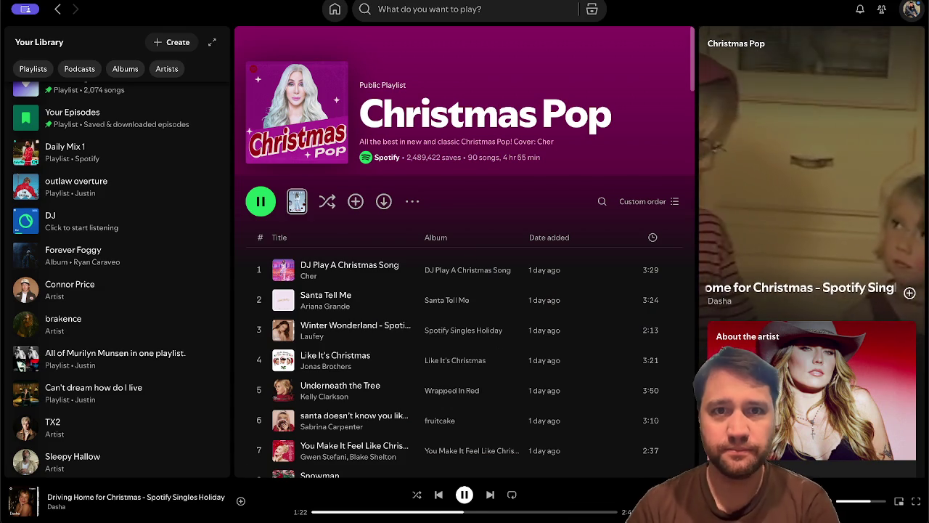
pyautogui.click(428, 9)
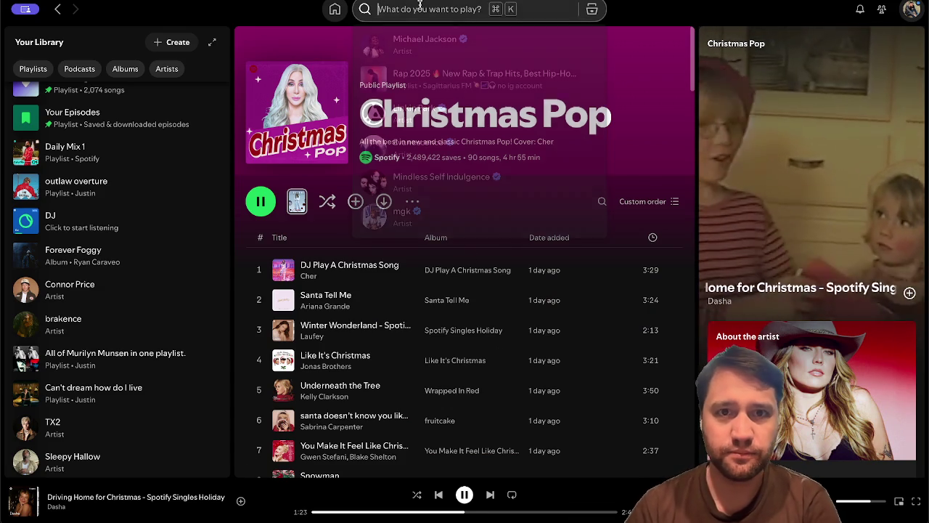
# Search 'all al by' and queue All Alone on Christmas from the Christmas Voices compilation.
pyautogui.write('all alone on ch')
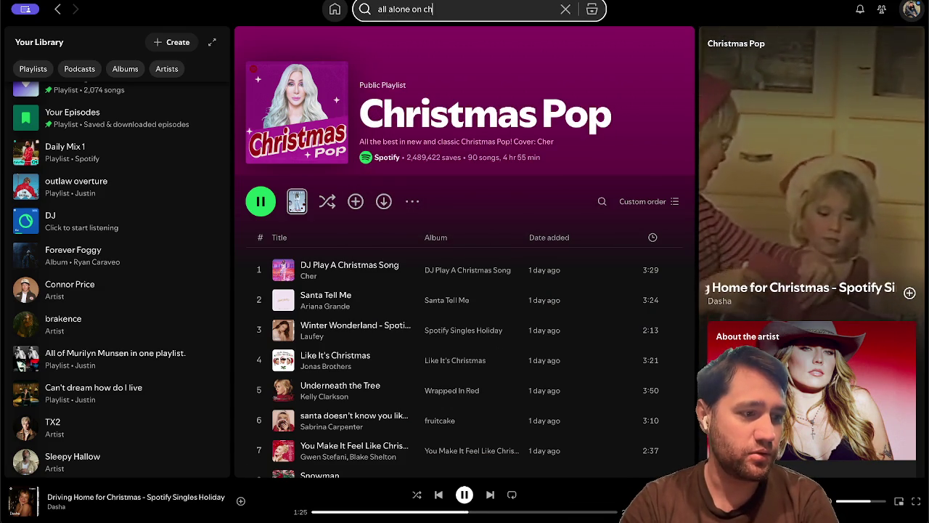
pyautogui.write('ristmas by darlene')
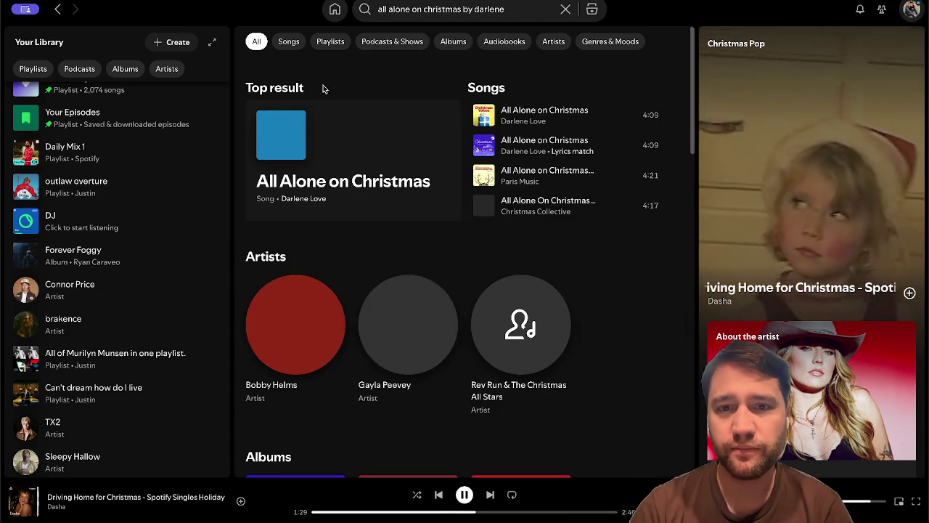
pyautogui.click(336, 182)
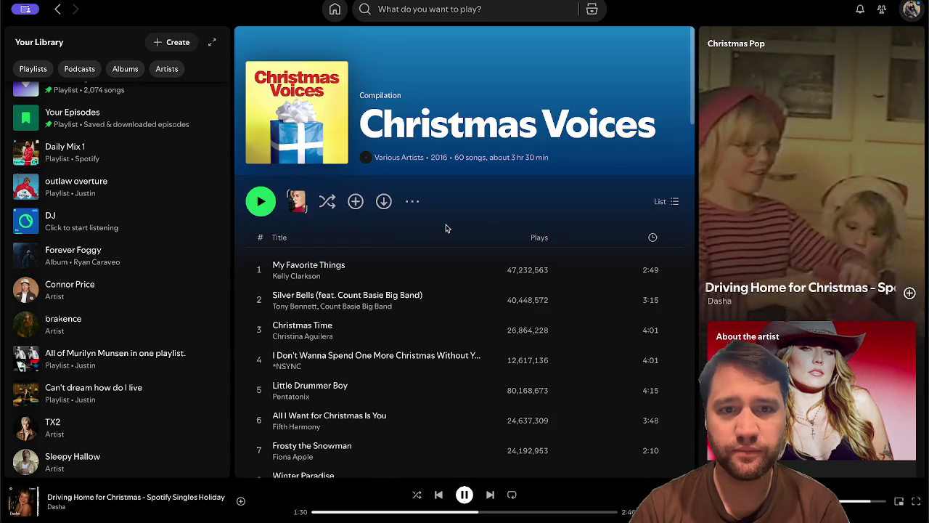
pyautogui.scroll(5, 446, 228)
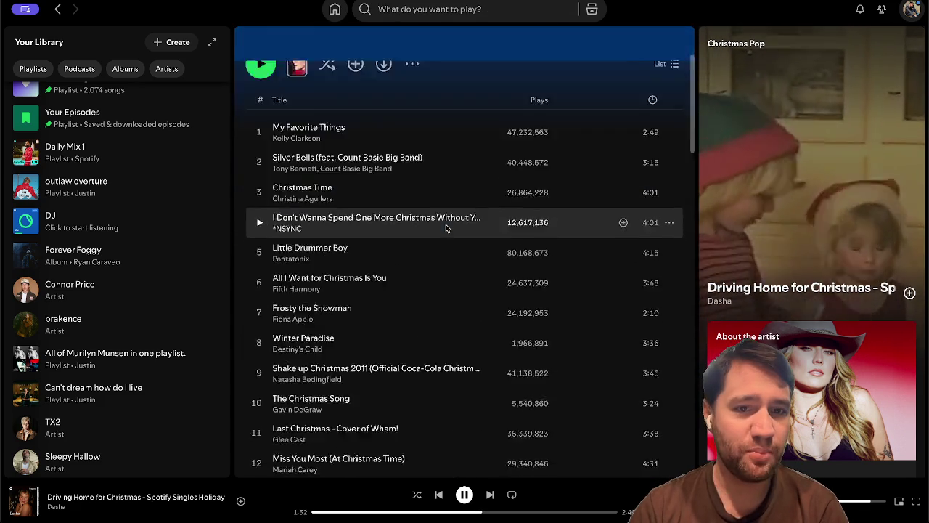
pyautogui.scroll(-10, 446, 228)
pyautogui.scroll(-10, 446, 228)
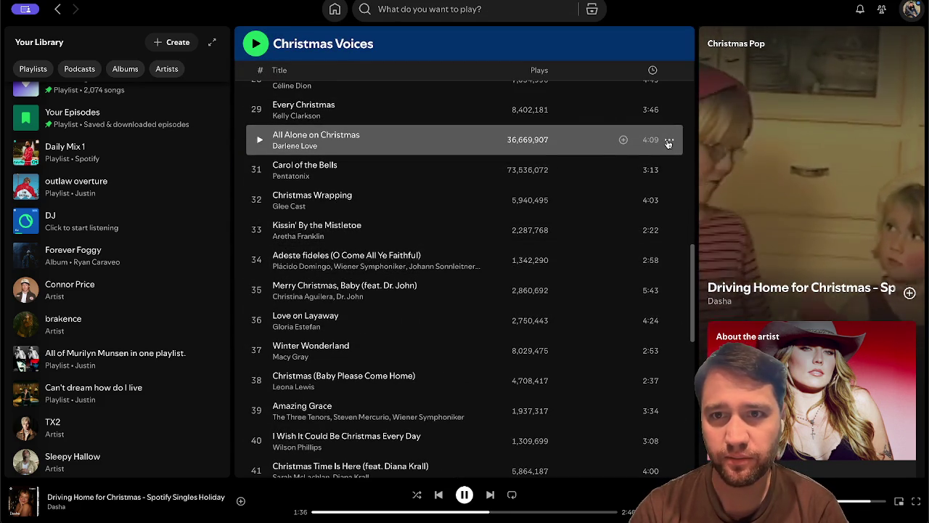
pyautogui.click(669, 140)
pyautogui.click(707, 209)
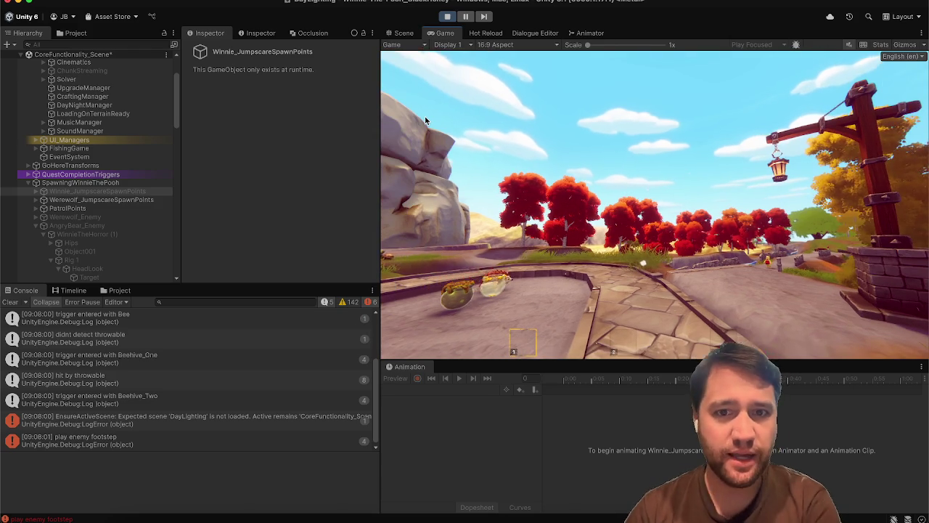
# Switch DayNightManager to Night with Play Bed Cutscene unchecked, then pause once night falls.
pyautogui.press('Escape')
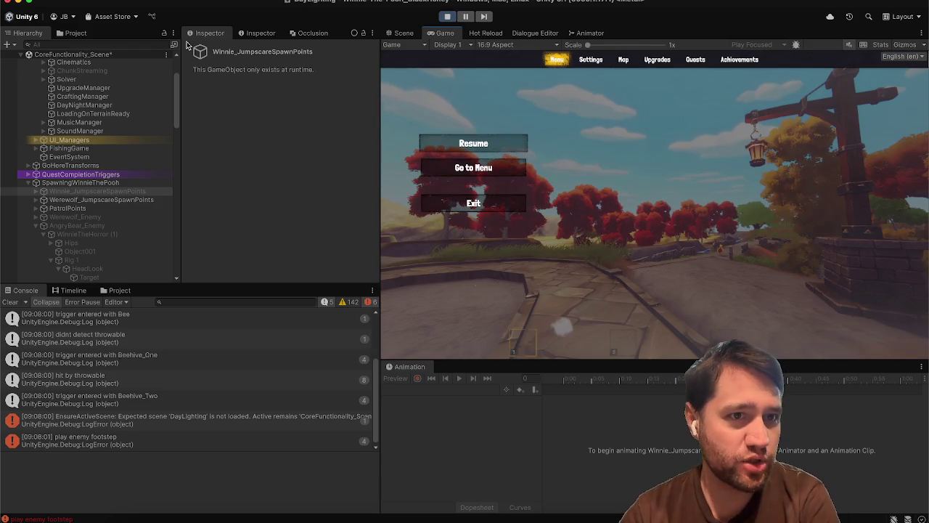
pyautogui.click(125, 107)
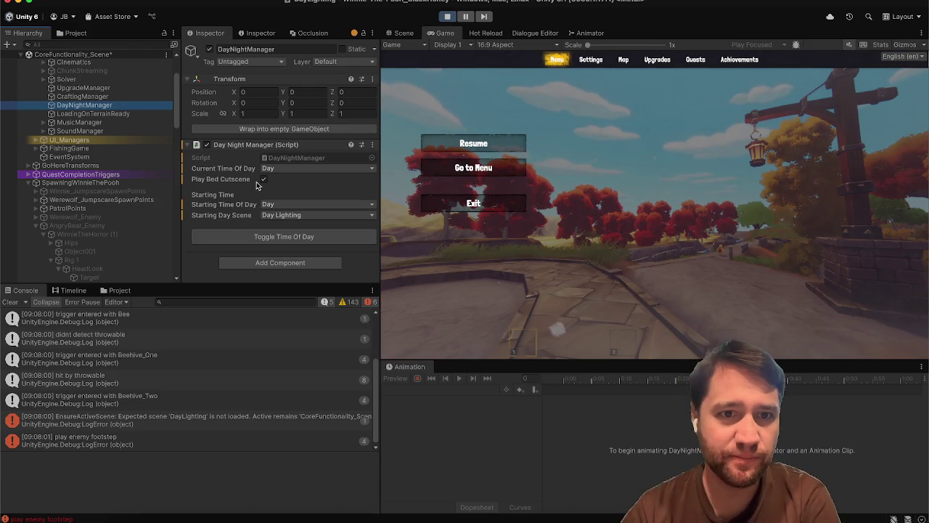
pyautogui.click(284, 236)
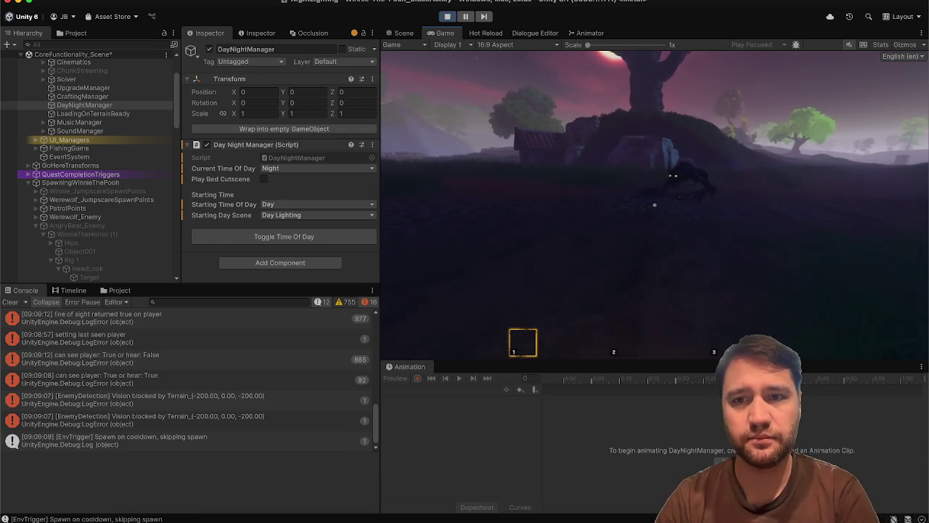
pyautogui.press('Escape')
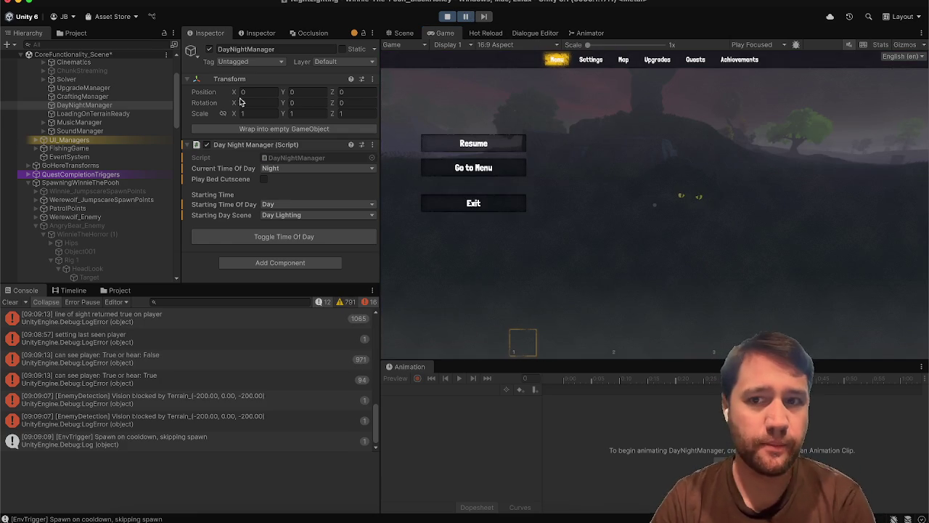
# Expand Werewolf_Enemy's children and select Rig 1 to view its Head Rig Follow Player settings.
pyautogui.scroll(-3, 59, 185)
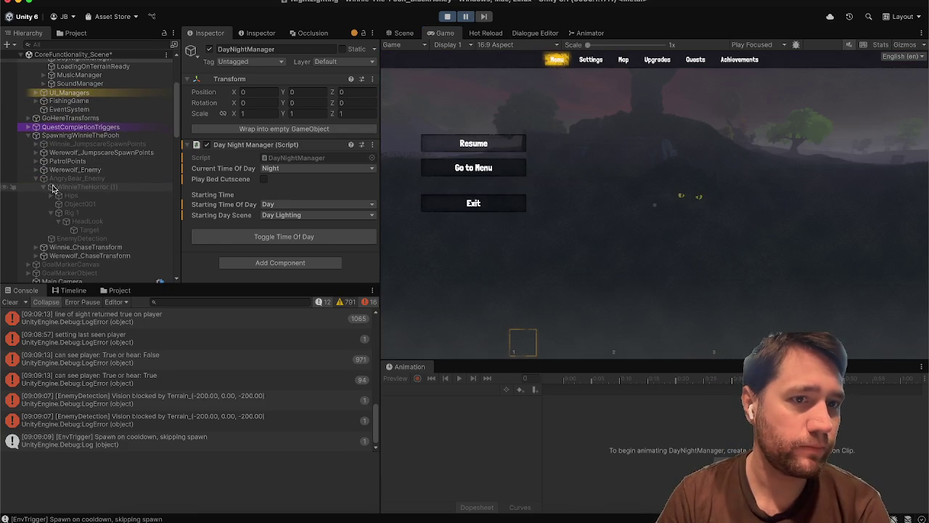
pyautogui.click(74, 171)
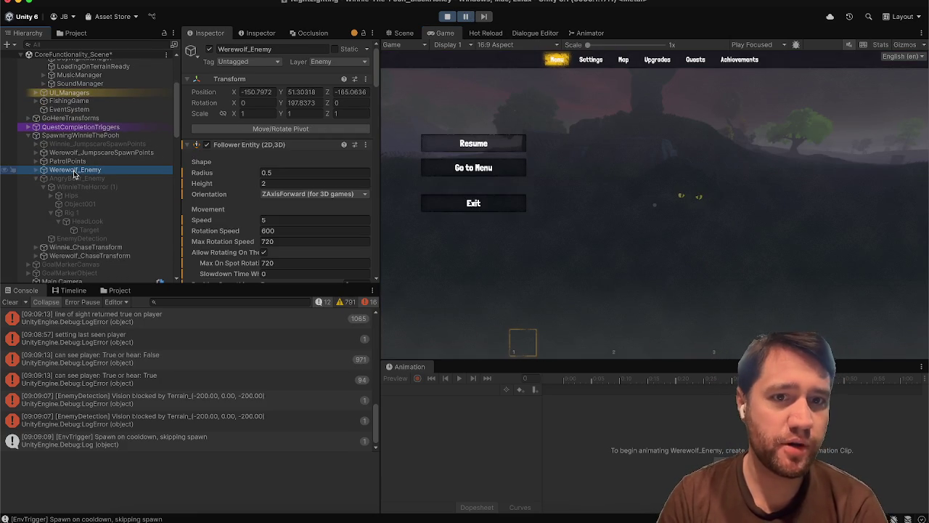
pyautogui.hotkey('alt', 'Right')
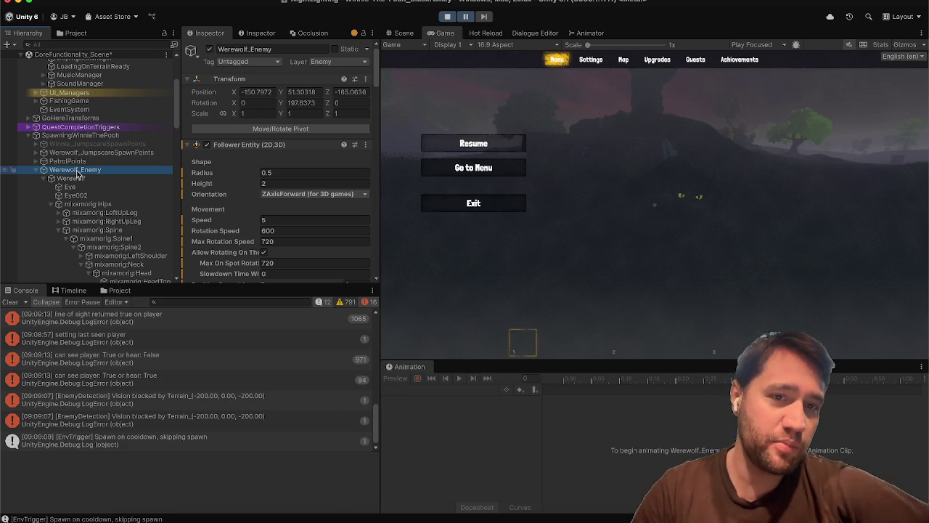
pyautogui.scroll(-2, 238, 176)
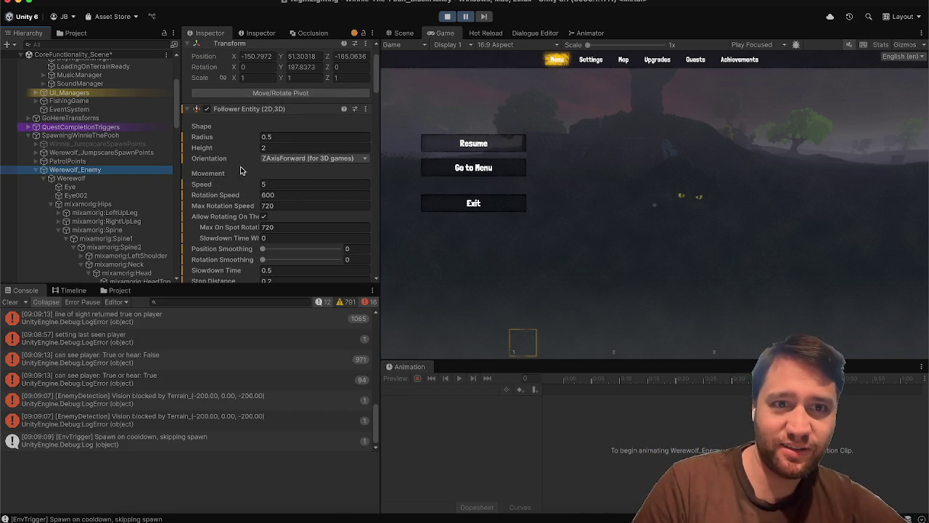
pyautogui.scroll(-10, 244, 168)
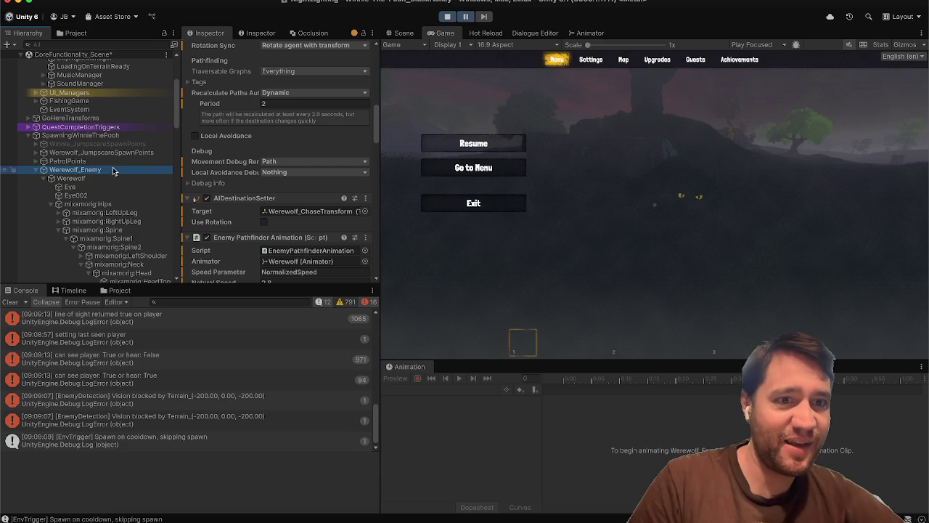
pyautogui.scroll(-1, 109, 211)
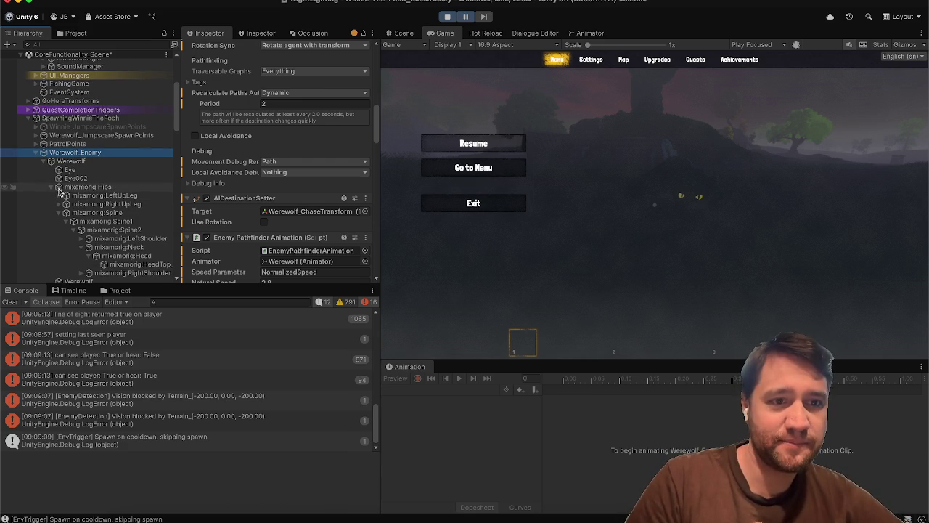
pyautogui.click(73, 187)
pyautogui.click(53, 187)
pyautogui.click(64, 205)
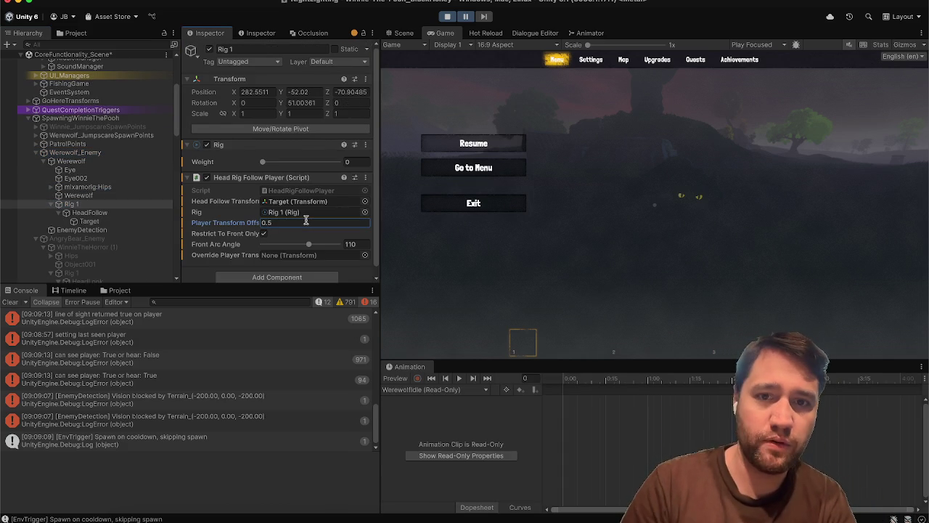
# Resume the game briefly to watch the werewolf track the player, then pause again.
pyautogui.click(468, 16)
pyautogui.click(473, 143)
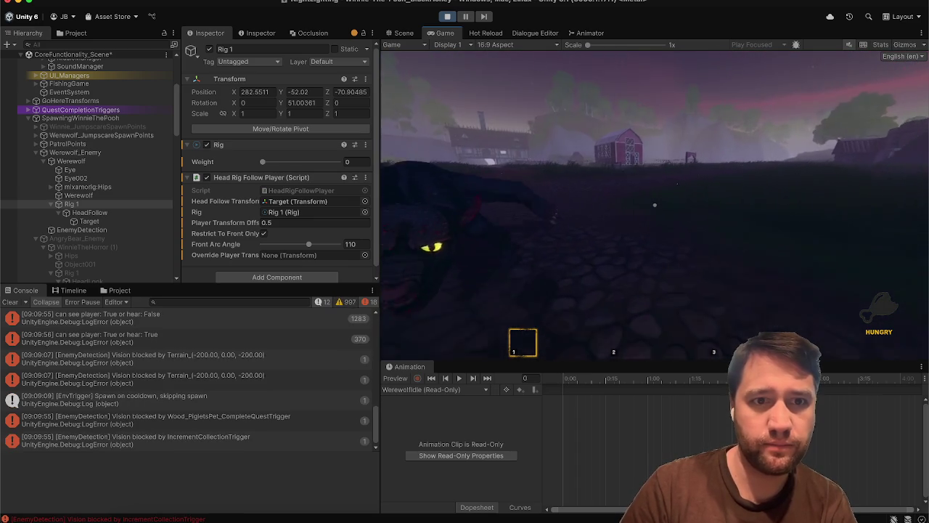
pyautogui.press('Escape')
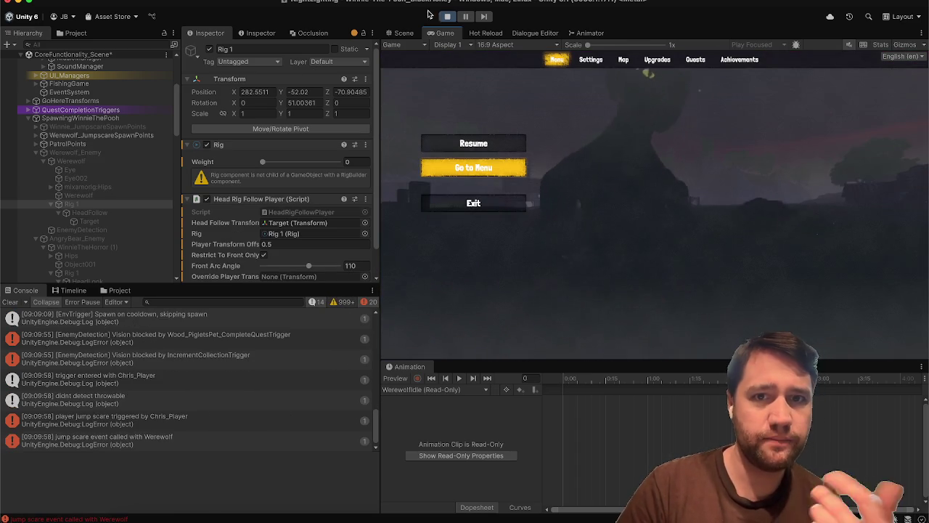
# Exit Play mode and add a Sphere Collider component to Rig 1.
pyautogui.hotkey('ctrl', 'p')
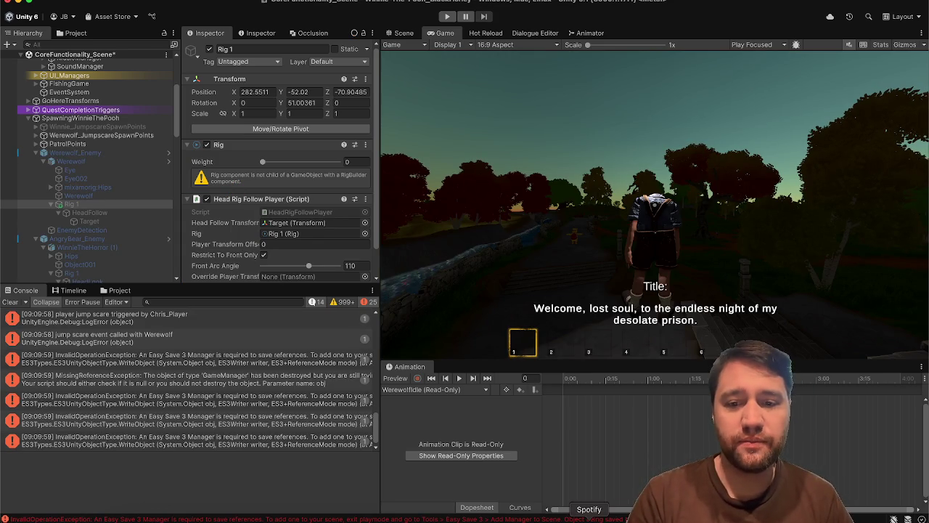
pyautogui.scroll(-2, 225, 219)
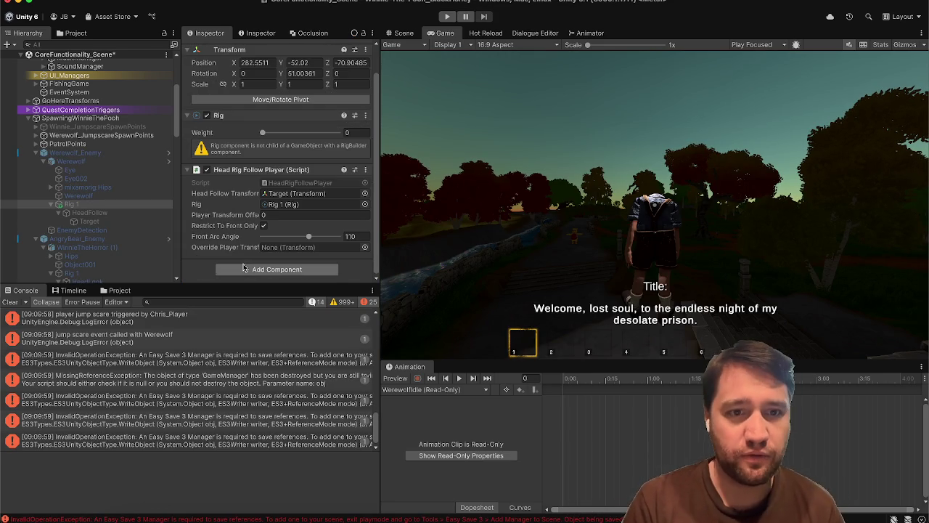
pyautogui.click(244, 268)
pyautogui.write('sphere')
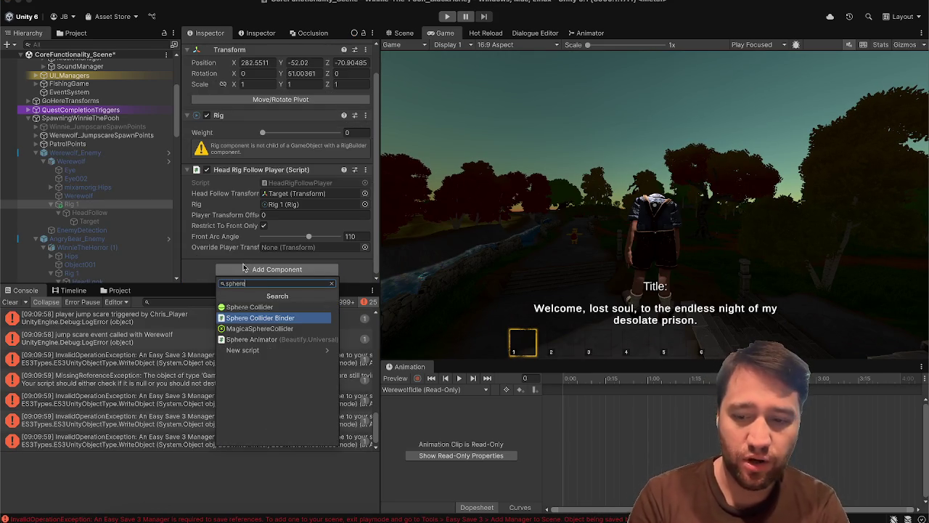
pyautogui.press('Up')
pyautogui.press('Return')
# Make the Sphere Collider a trigger with a radius of 15.
pyautogui.scroll(-5, 250, 250)
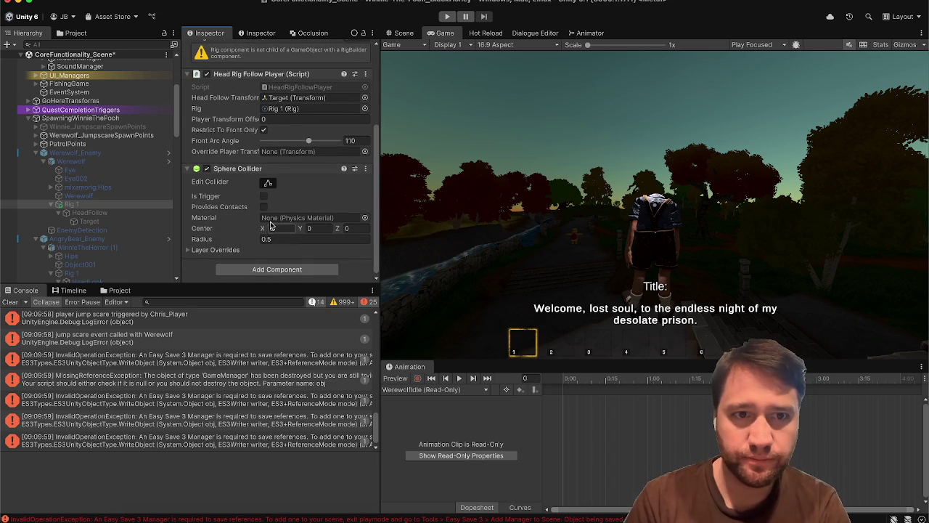
pyautogui.click(264, 197)
pyautogui.write('15')
pyautogui.scroll(-2, 145, 203)
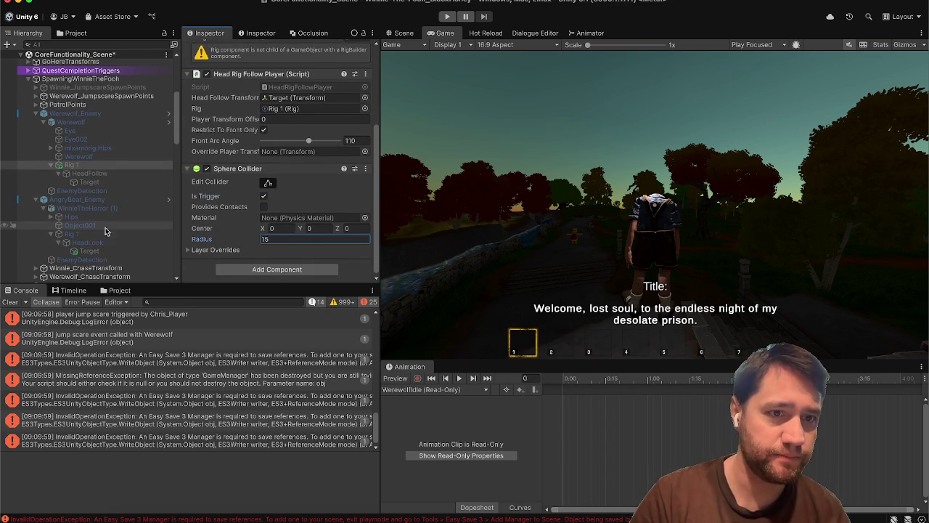
pyautogui.click(109, 234)
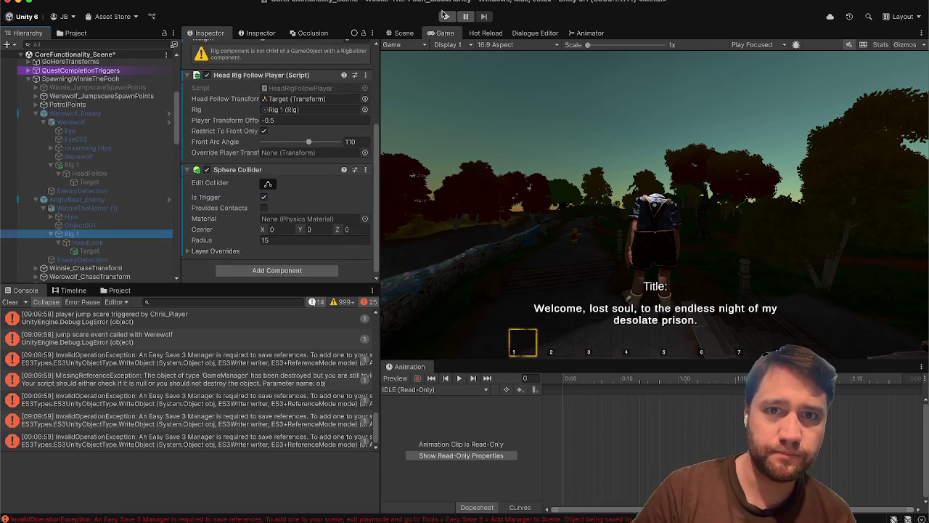
pyautogui.scroll(10, 87, 192)
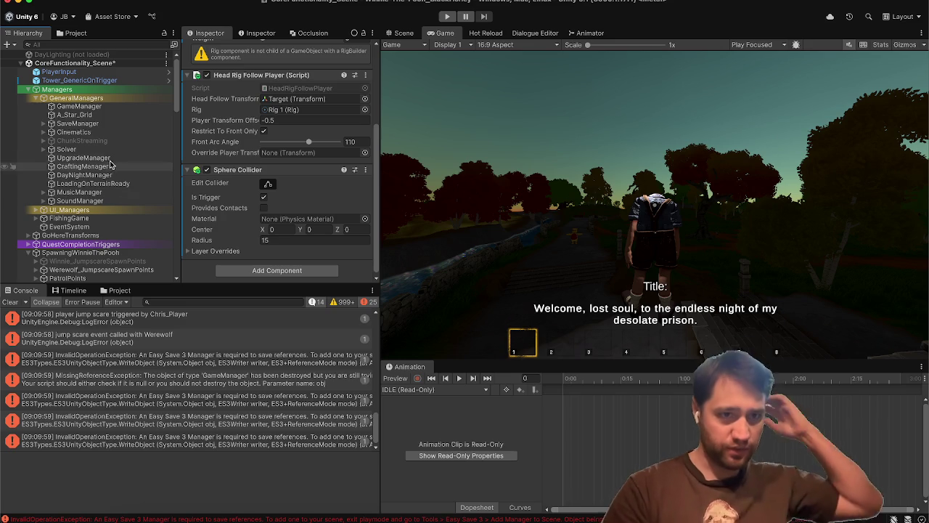
# Uncheck Saves Off on the SaveManager, then run a new play test and pause it.
pyautogui.click(103, 125)
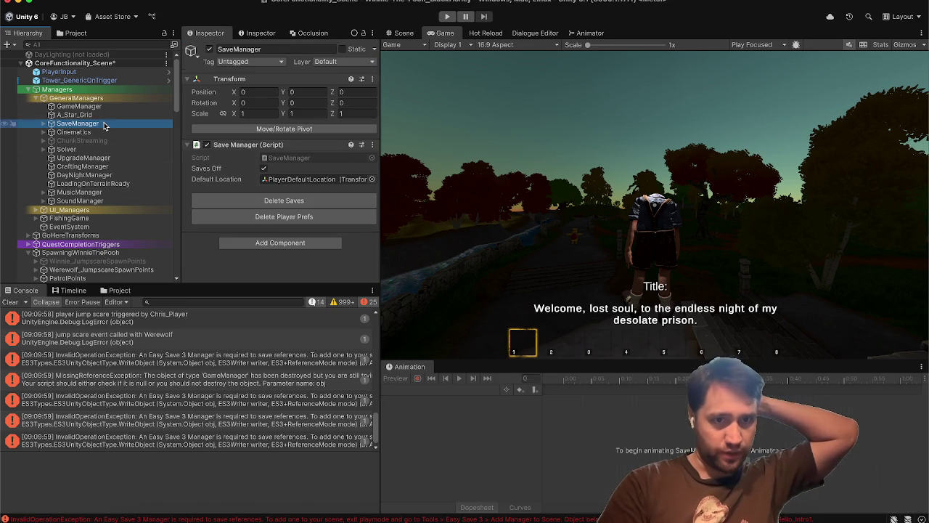
pyautogui.click(264, 169)
pyautogui.click(448, 18)
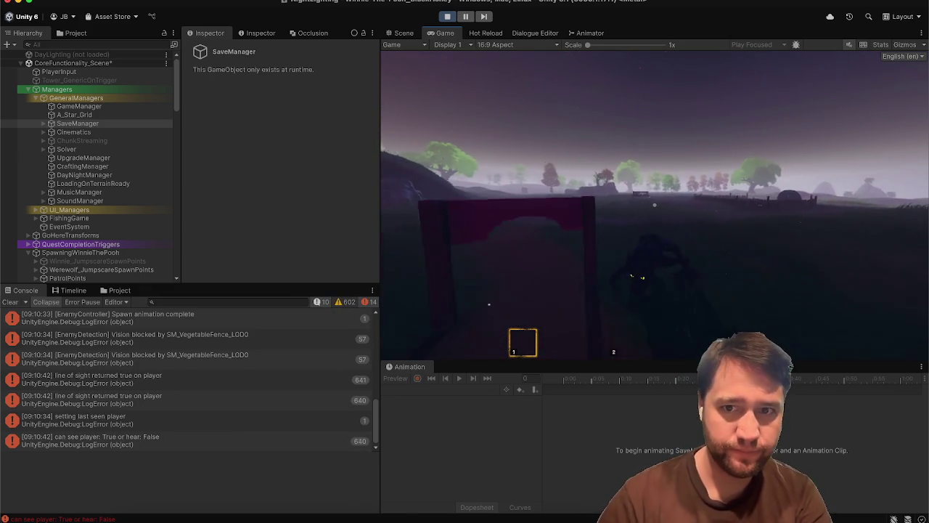
pyautogui.press('Escape')
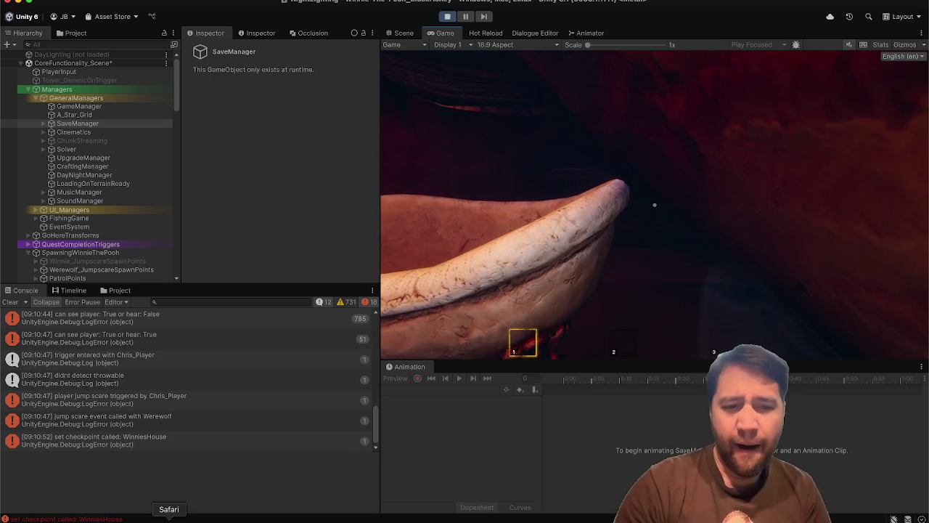
# Search 'slenderman' in a new Safari tab and scroll through the Google Images results.
pyautogui.click(168, 519)
pyautogui.press('super+t')
pyautogui.write('slenderman')
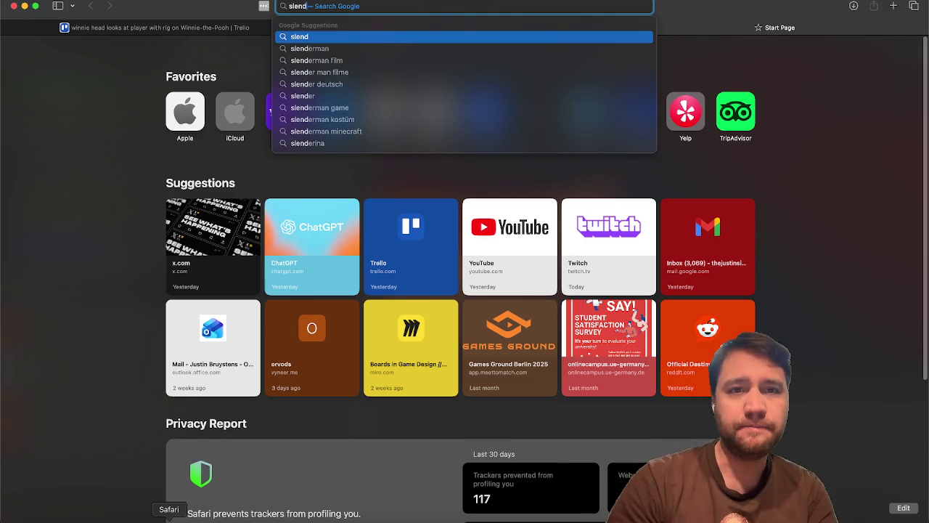
pyautogui.press('Return')
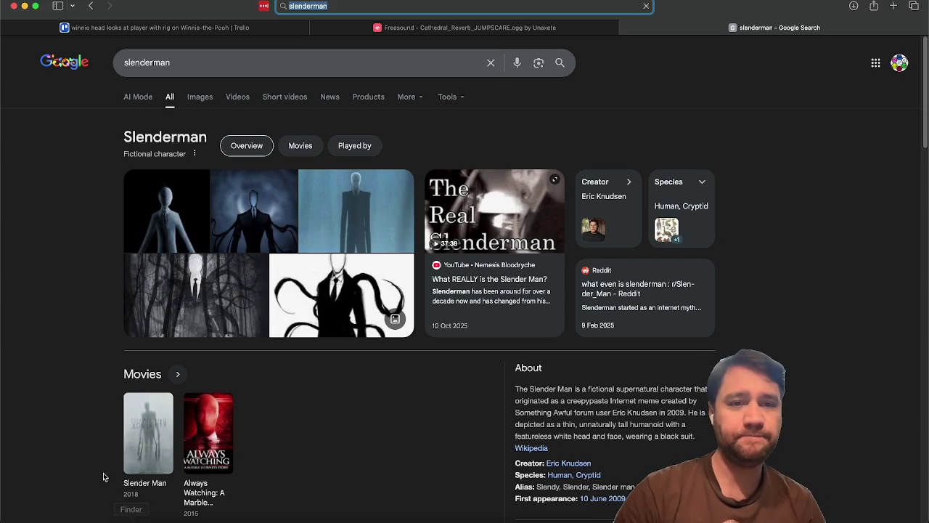
pyautogui.click(200, 95)
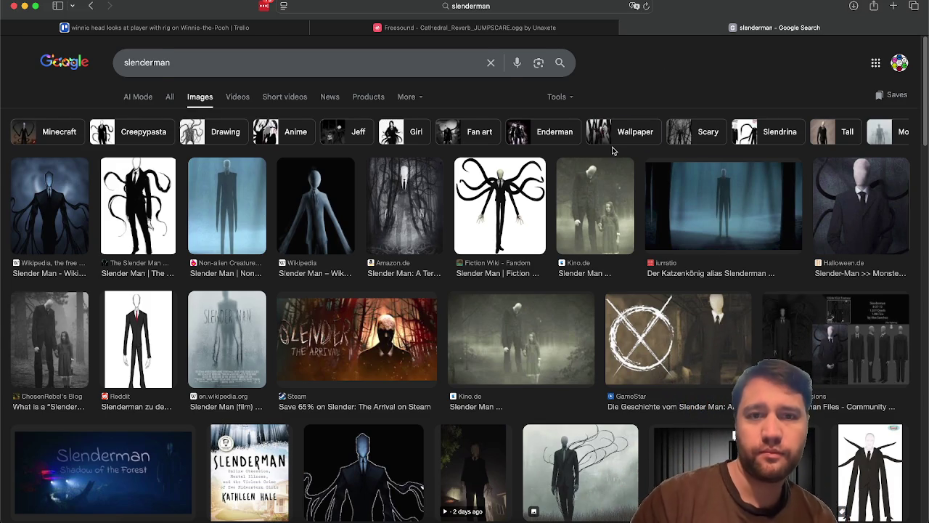
pyautogui.scroll(-5, 612, 150)
pyautogui.scroll(-5, 612, 150)
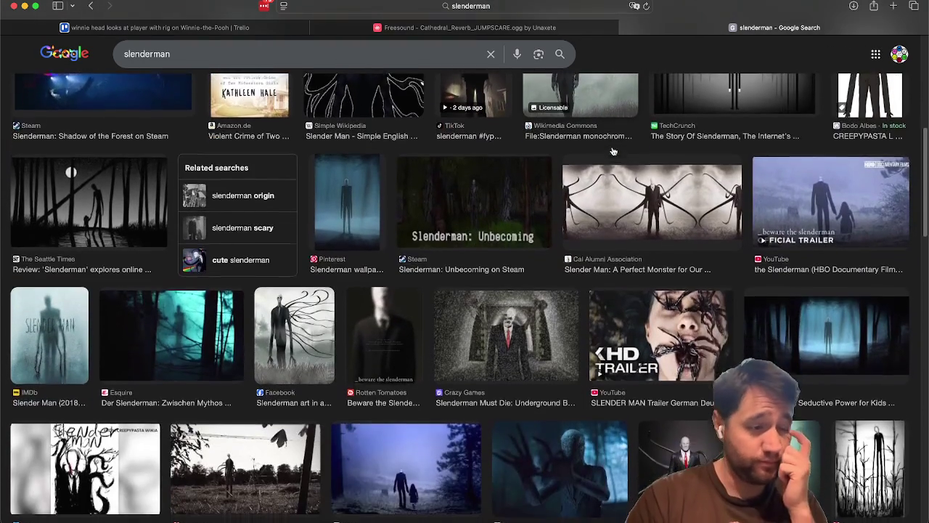
pyautogui.scroll(-1, 612, 150)
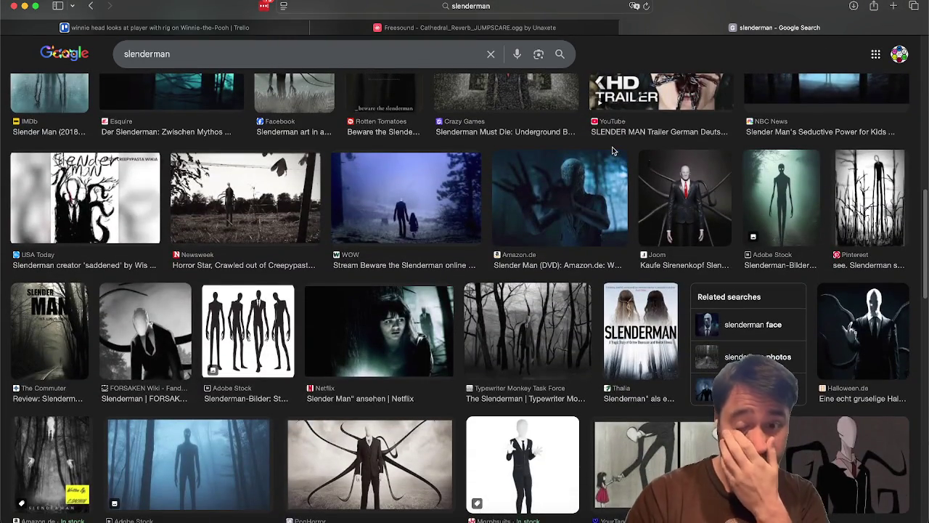
pyautogui.press('Home')
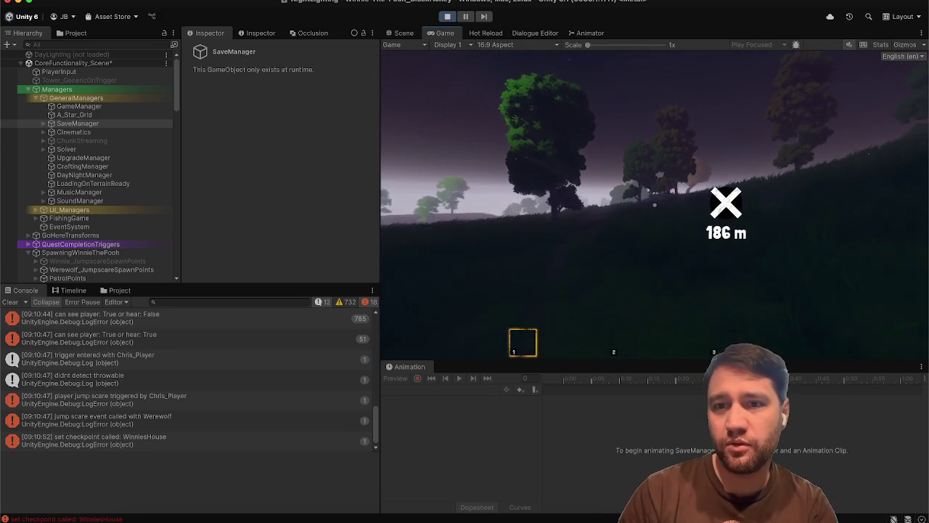
# Check the in-game map, then pick up the fork from the blanket and stow it.
pyautogui.press('m')
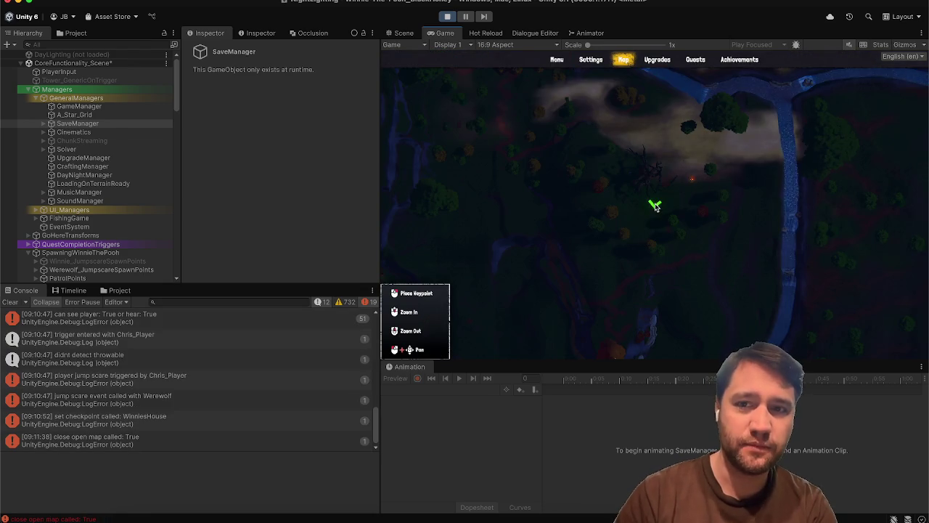
pyautogui.press('m')
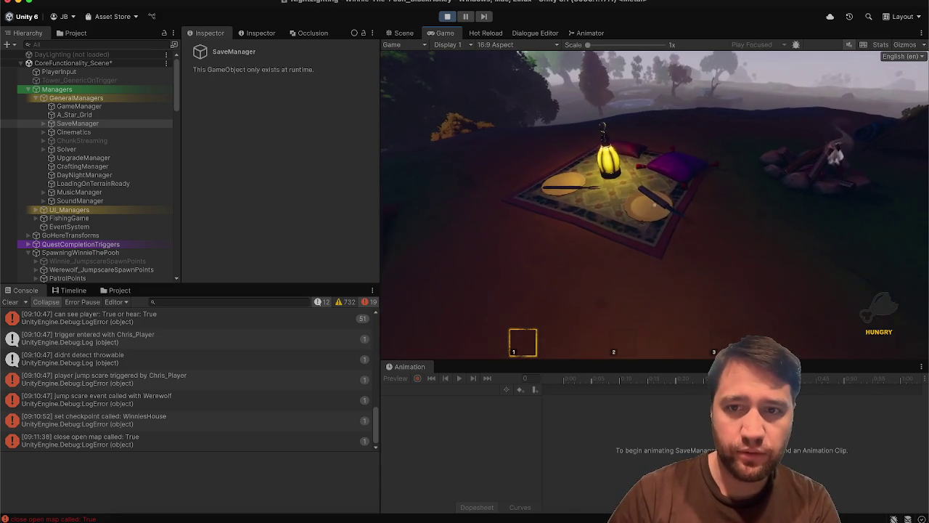
pyautogui.press('e')
pyautogui.press('2')
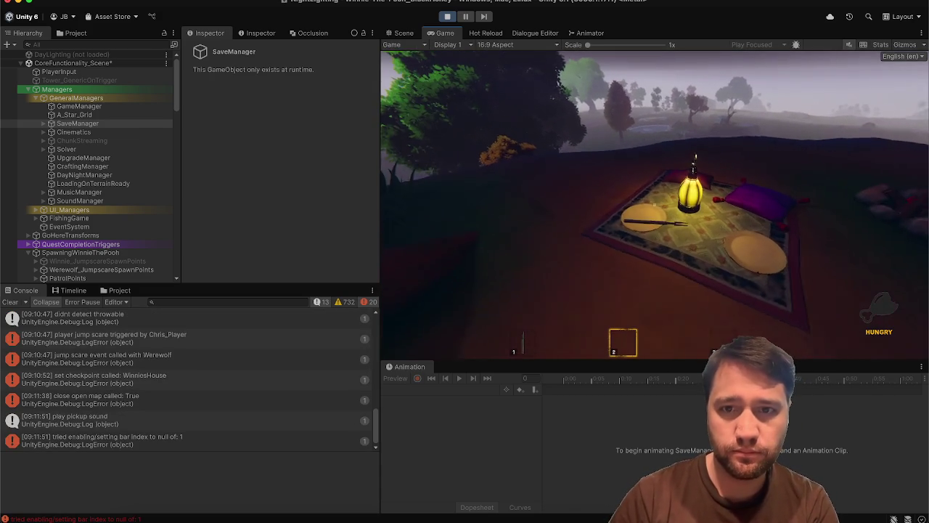
pyautogui.press('e')
pyautogui.press('3')
# Walk past the campfire, dead tree and orange trees toward the misty valley waypoint.
pyautogui.press('w')
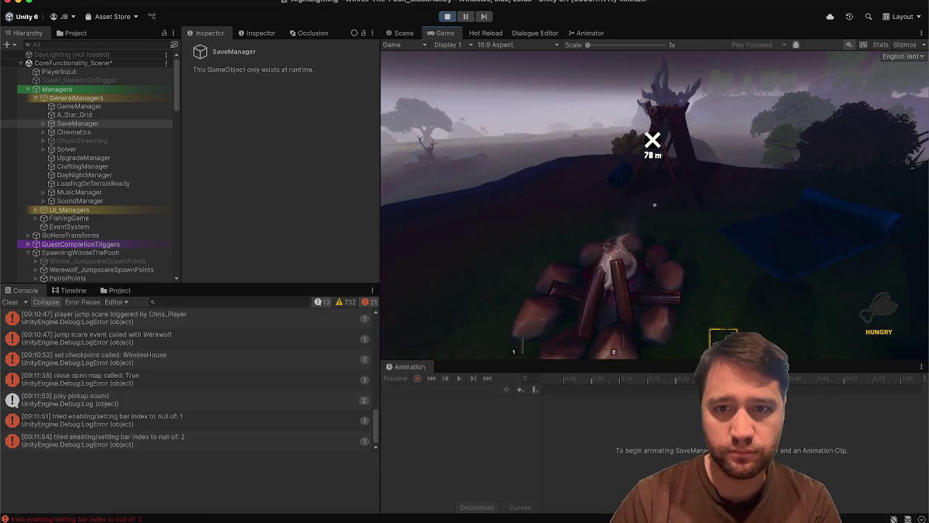
pyautogui.press('w')
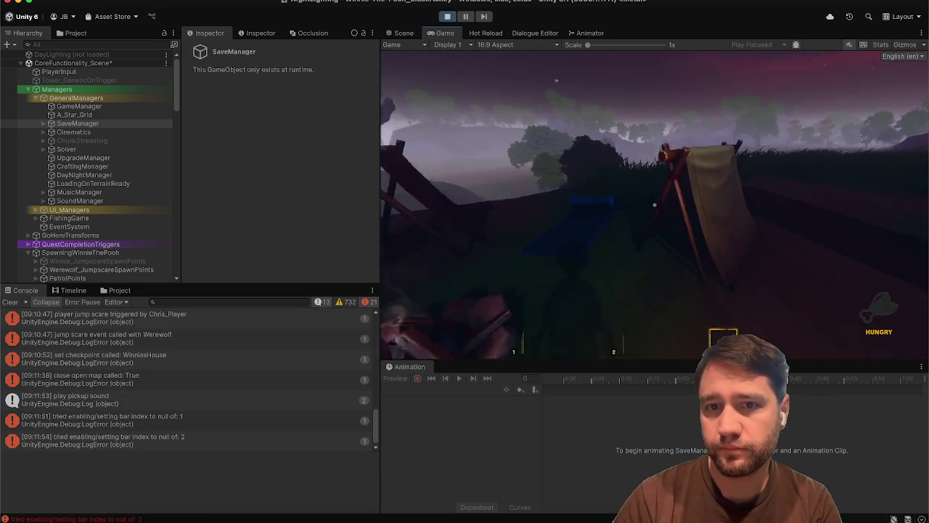
pyautogui.press('w')
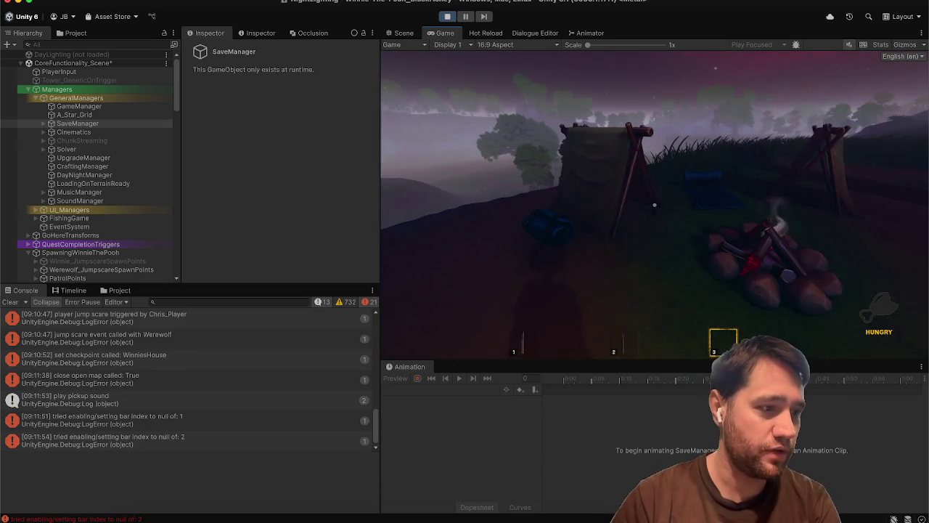
pyautogui.press('s')
pyautogui.press('w')
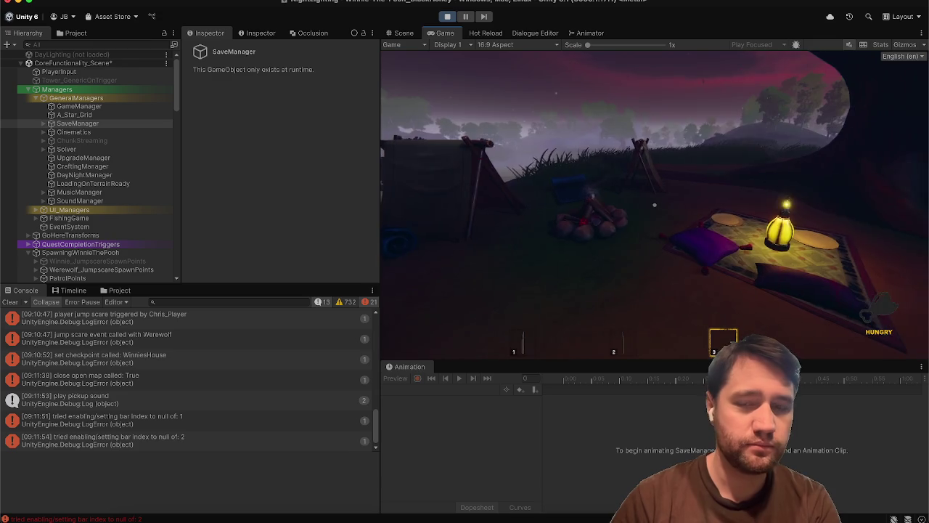
pyautogui.press('w')
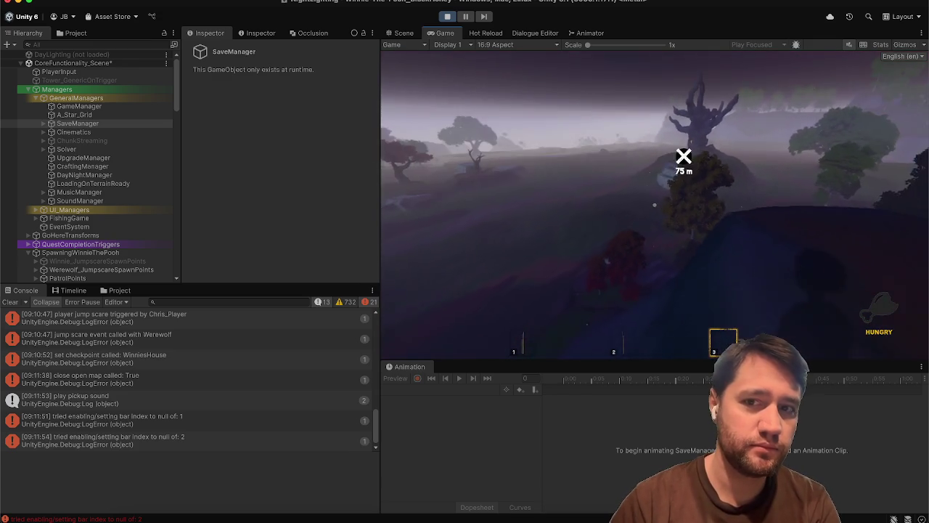
pyautogui.press('w')
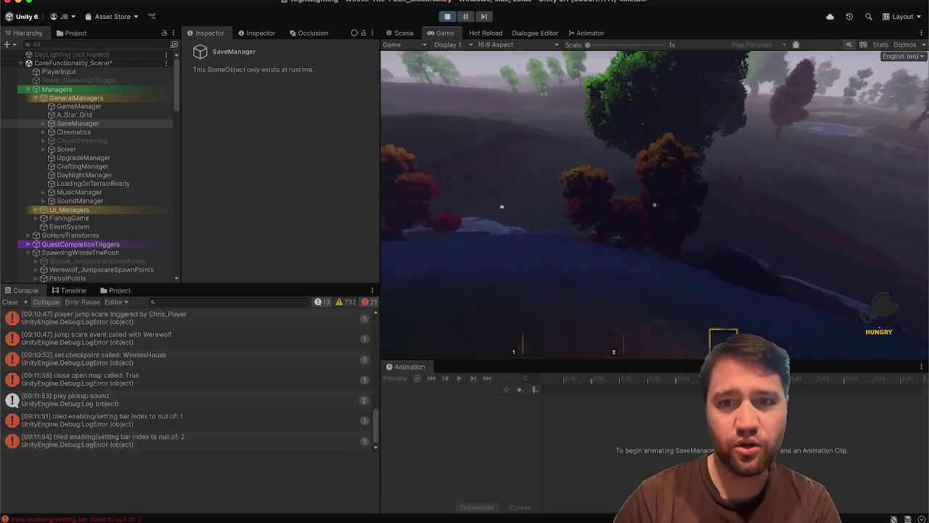
pyautogui.press('w')
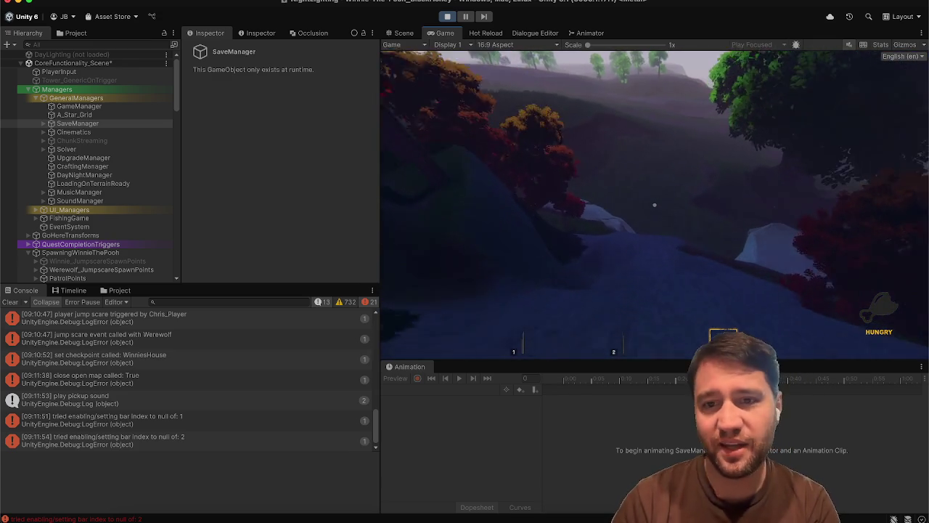
pyautogui.press('w')
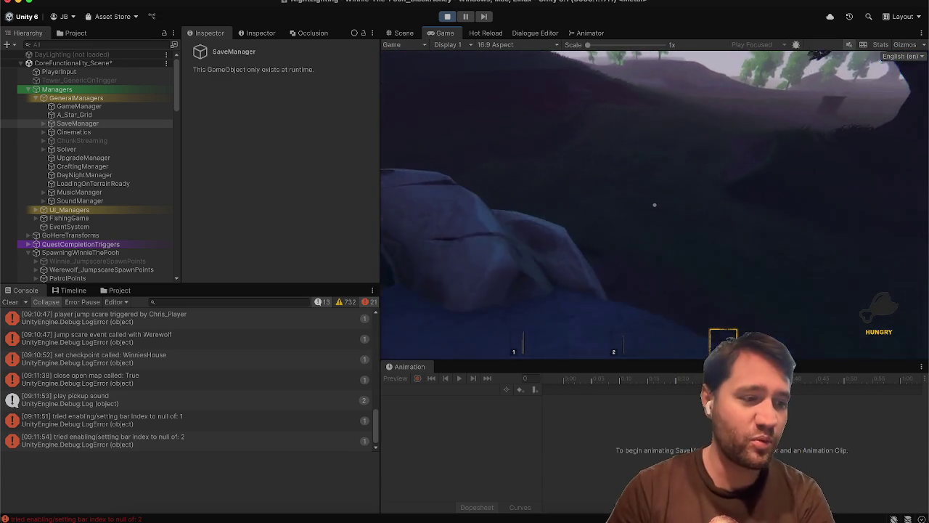
pyautogui.press('w')
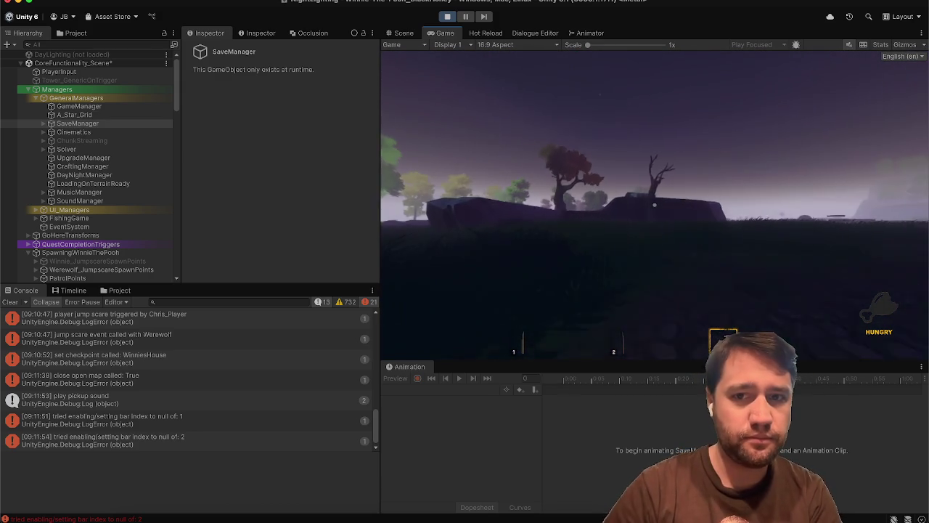
# Walk past the trunk and large rock down to the pond and explore its shore.
pyautogui.press('w')
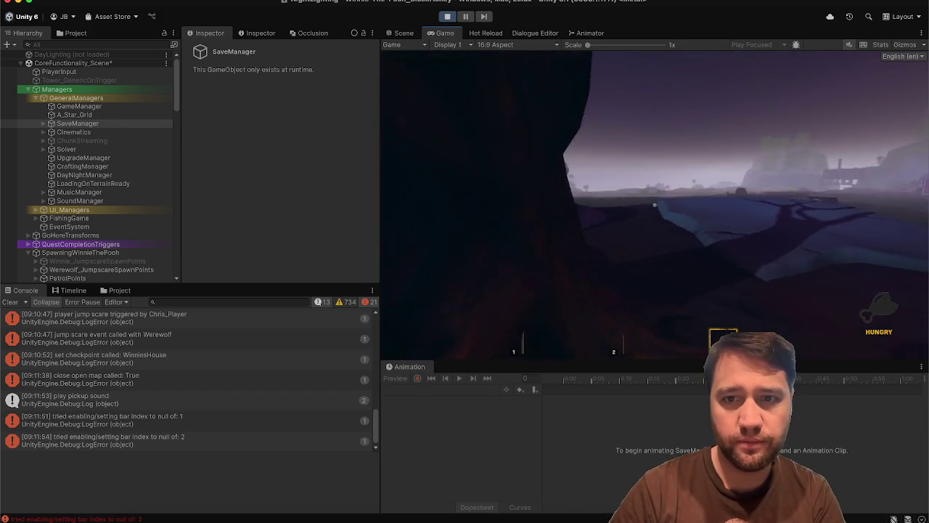
pyautogui.press('w')
pyautogui.press('w')
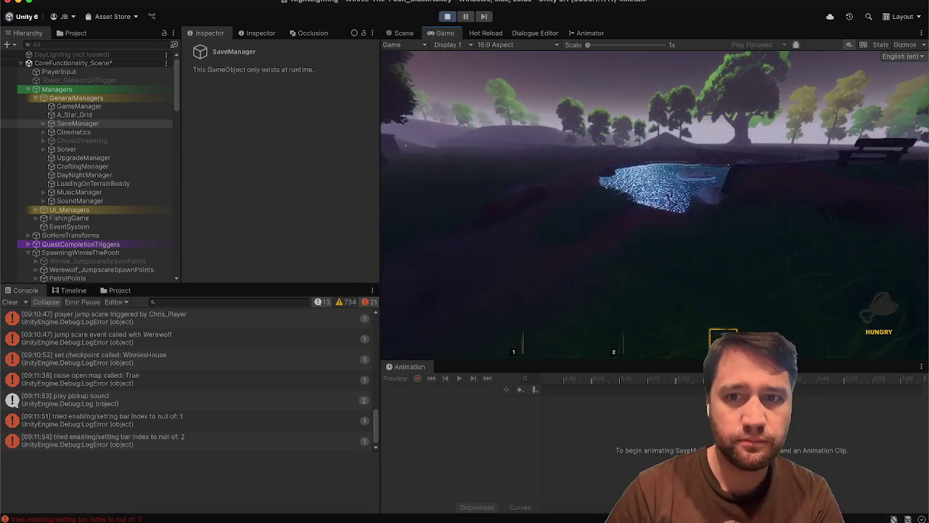
pyautogui.press('w')
pyautogui.press('w')
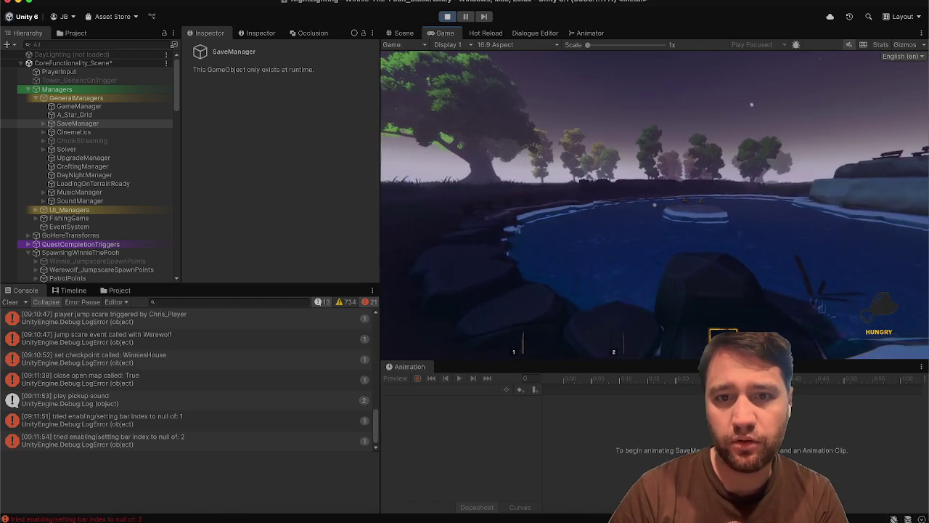
pyautogui.press('a')
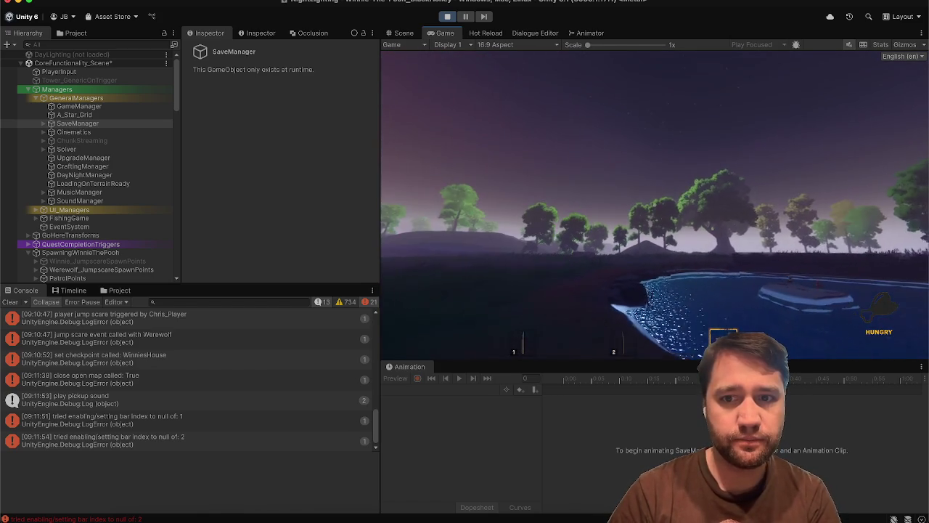
pyautogui.press('a')
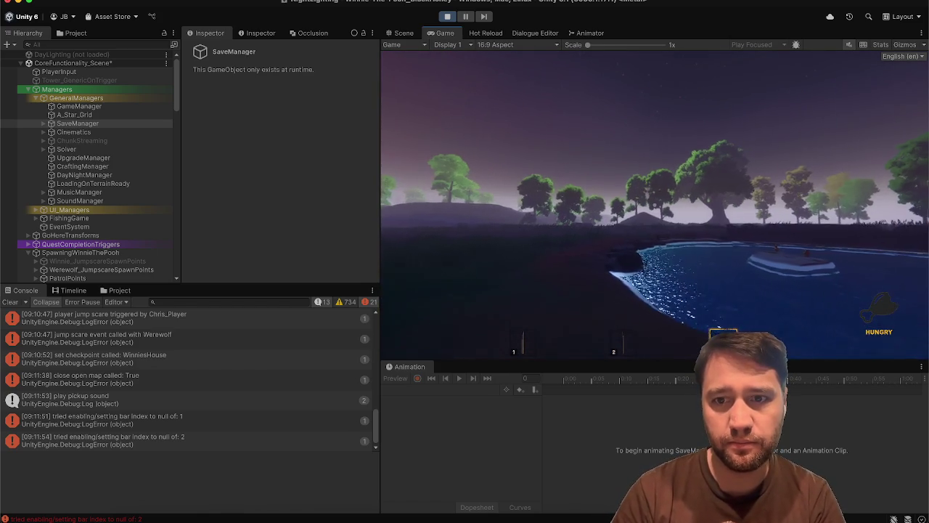
pyautogui.press('w')
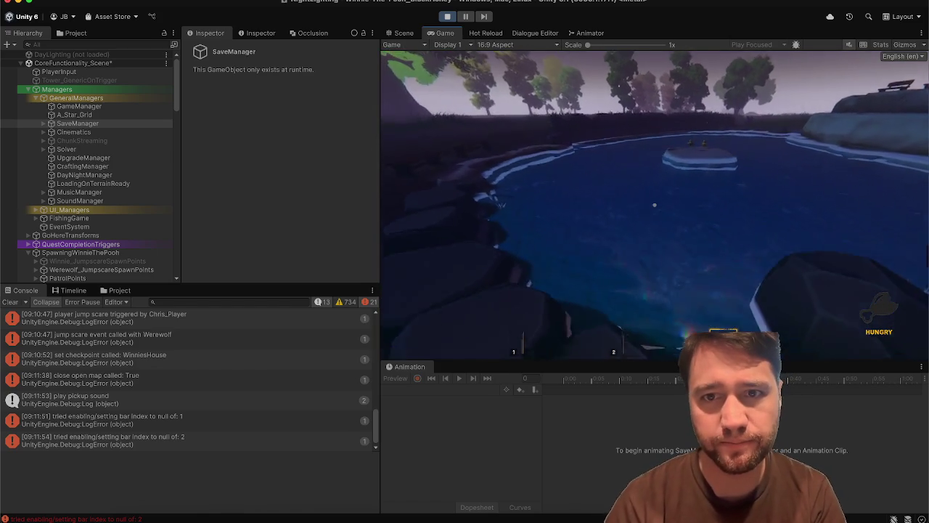
pyautogui.press('a')
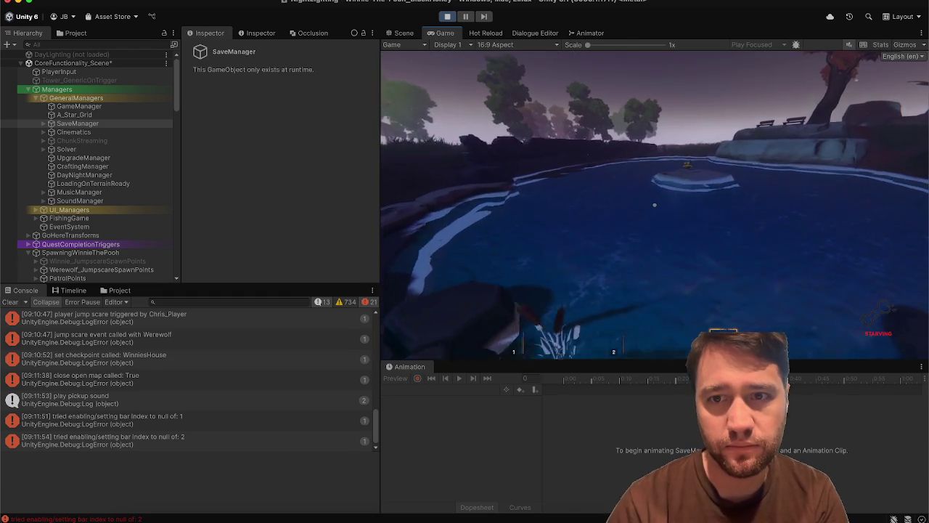
pyautogui.press('s')
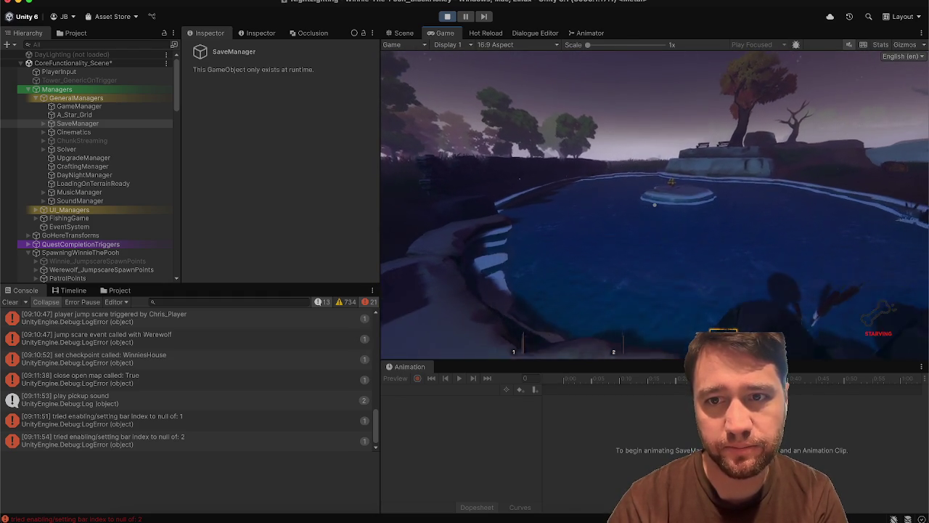
# Head toward the waypoint marker, then pause the game and clear the Console.
pyautogui.press('w')
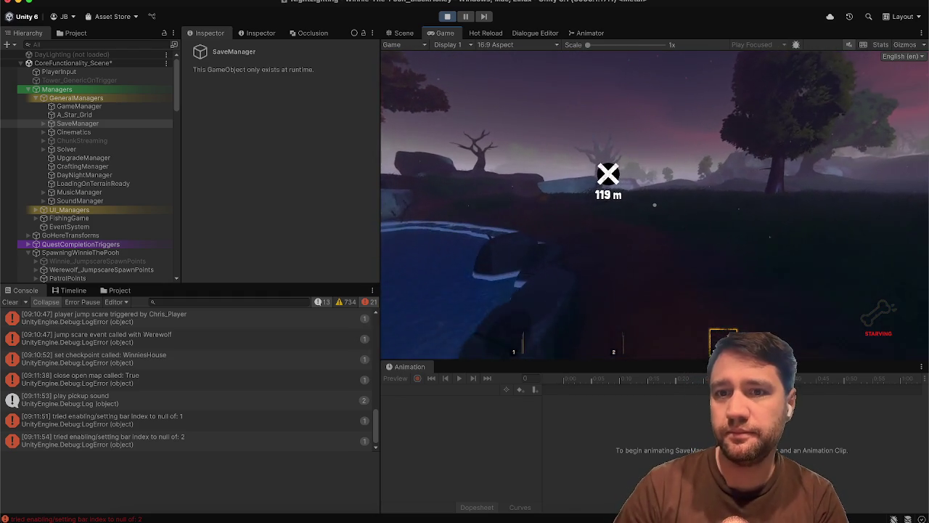
pyautogui.press('w')
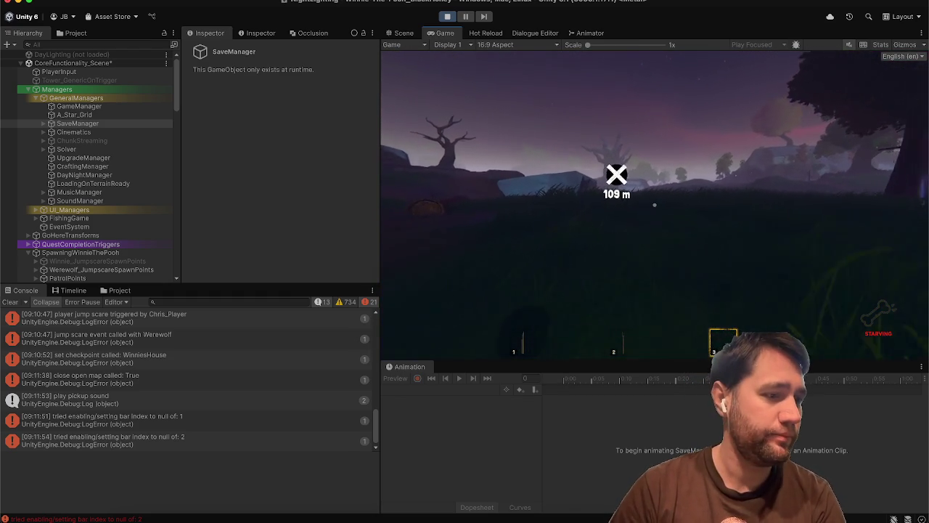
pyautogui.press('w')
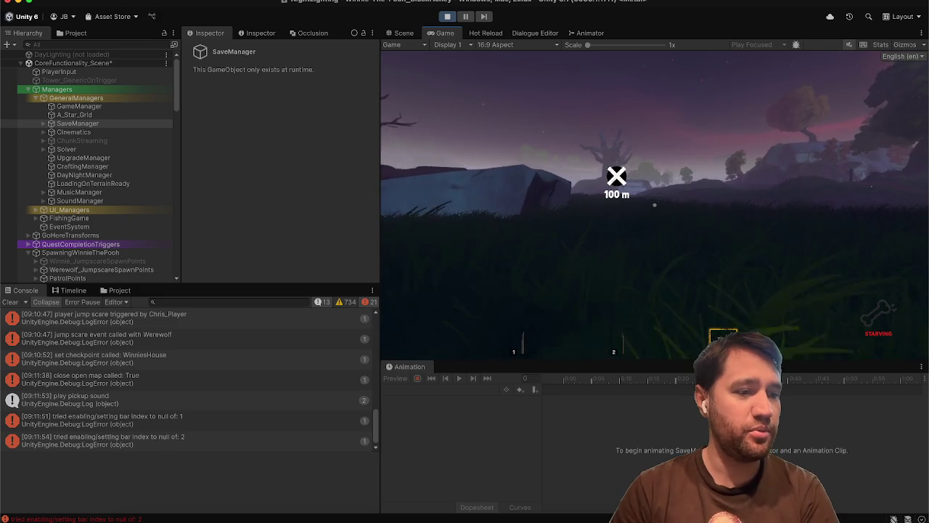
pyautogui.press('w')
pyautogui.press('Escape')
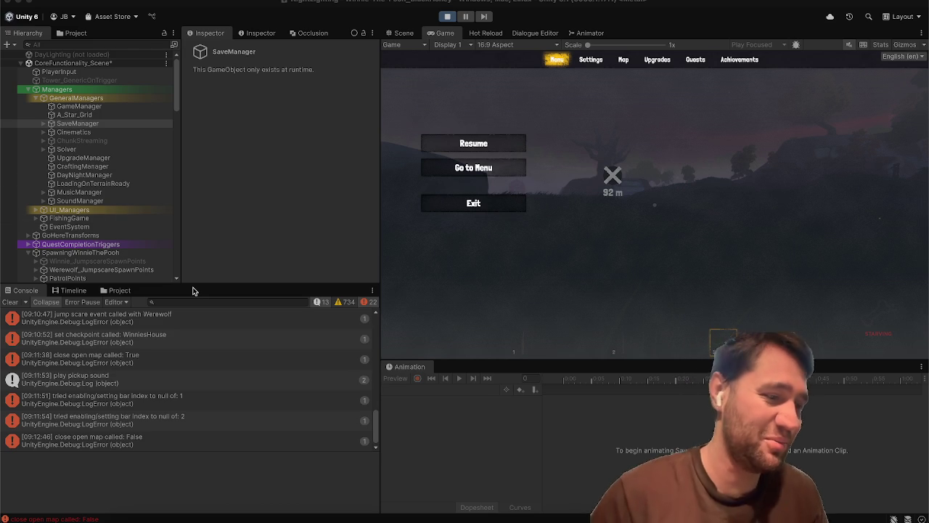
pyautogui.click(10, 302)
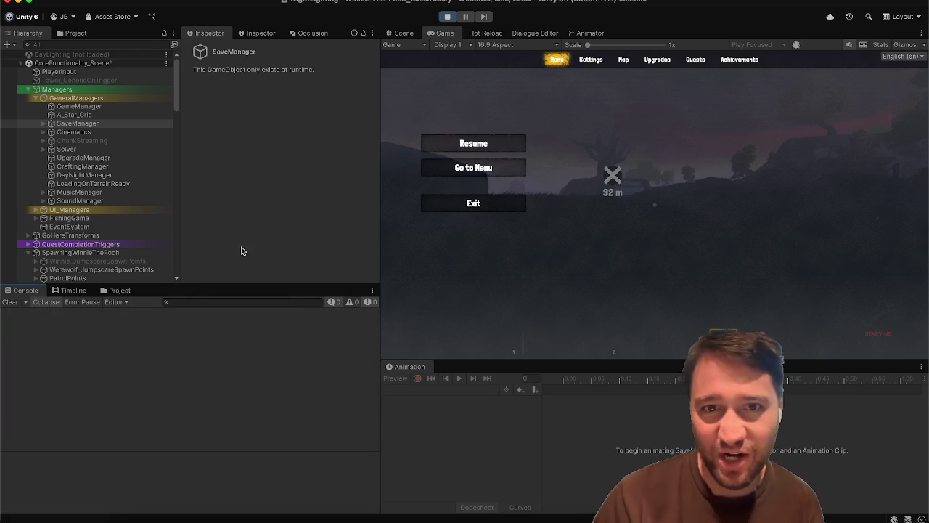
# Resume the game and walk to the waypoint by the tree where Piglet waits.
pyautogui.click(482, 147)
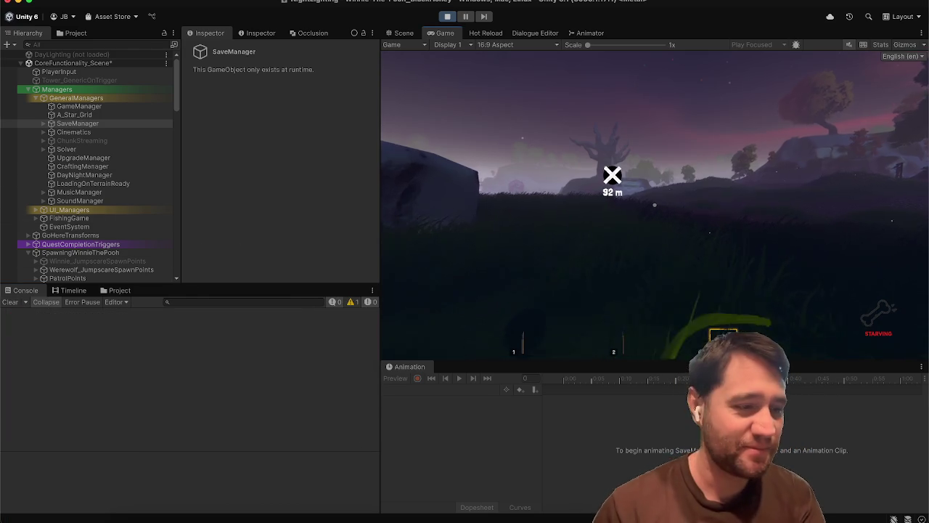
pyautogui.press('w')
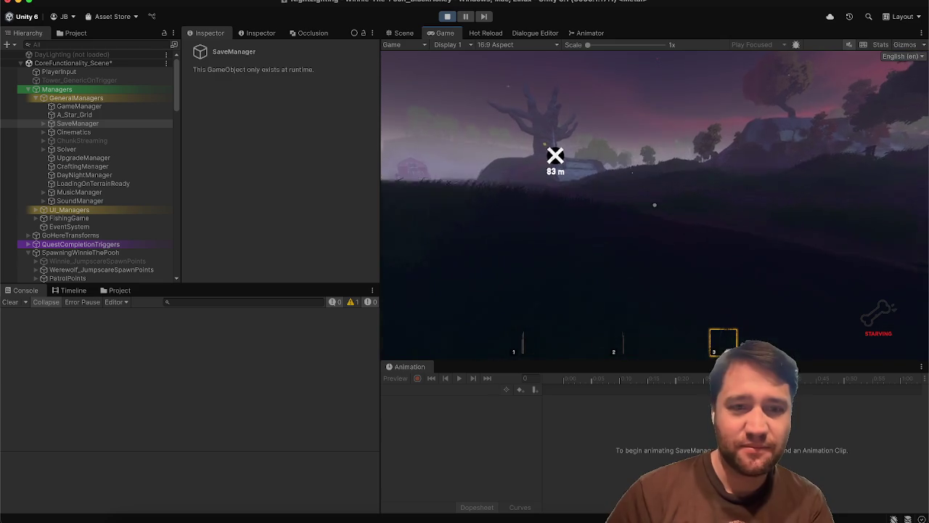
pyautogui.press('w')
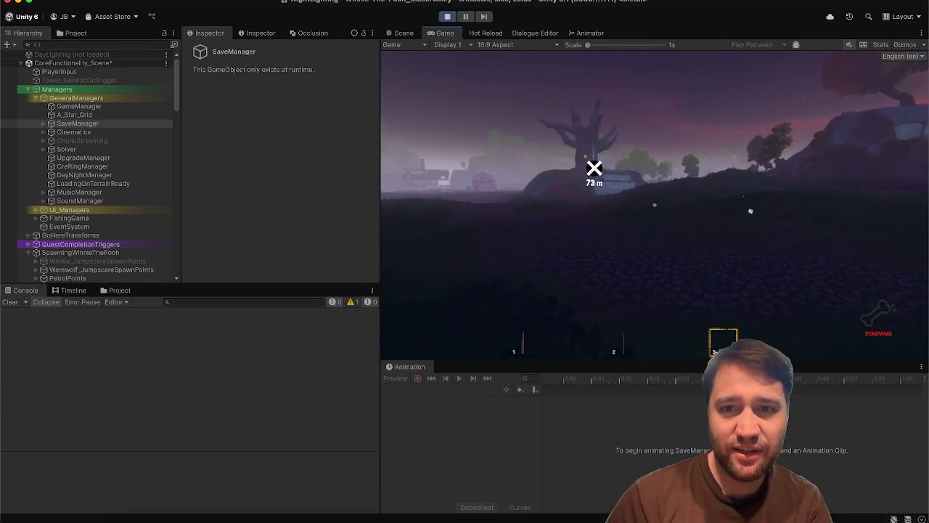
pyautogui.press('w')
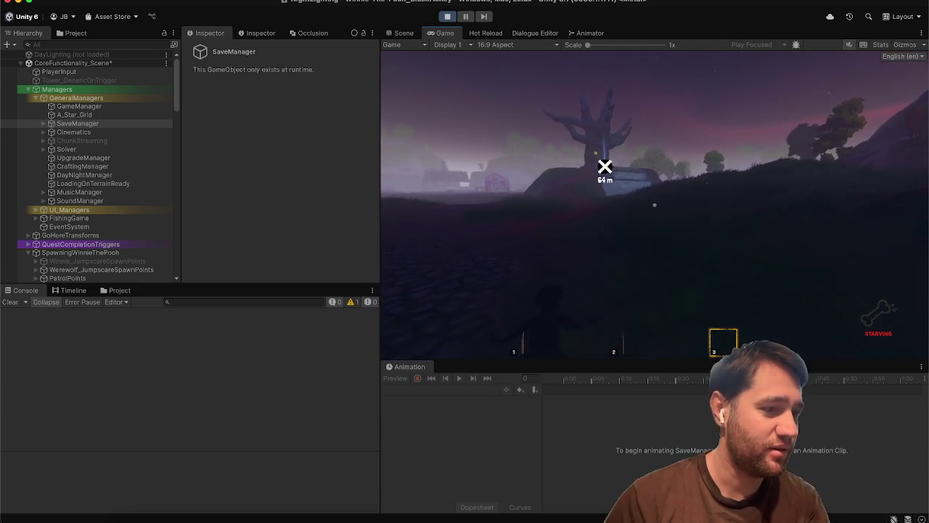
pyautogui.press('w')
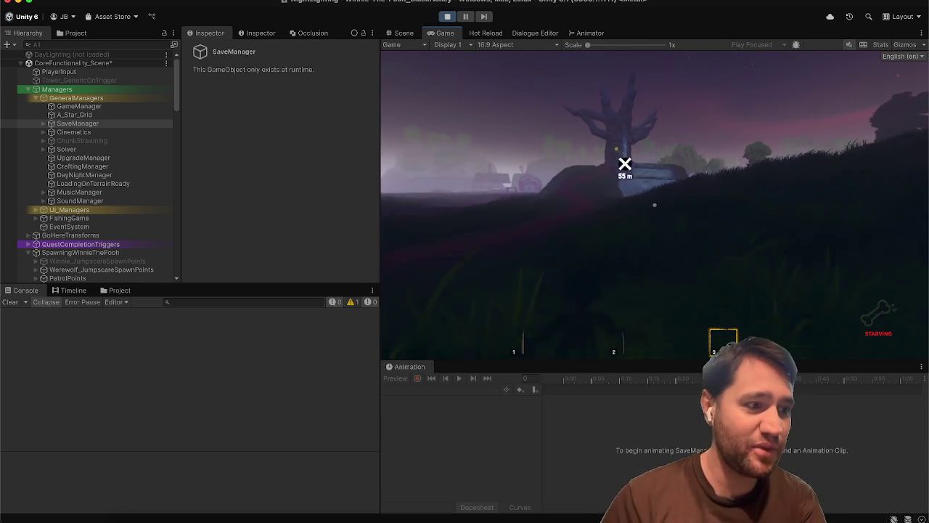
pyautogui.press('w')
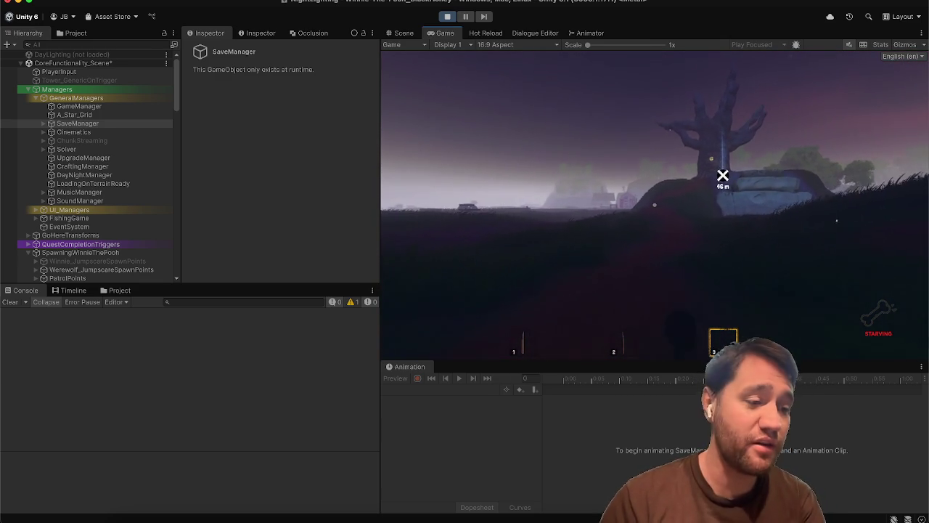
pyautogui.press('w')
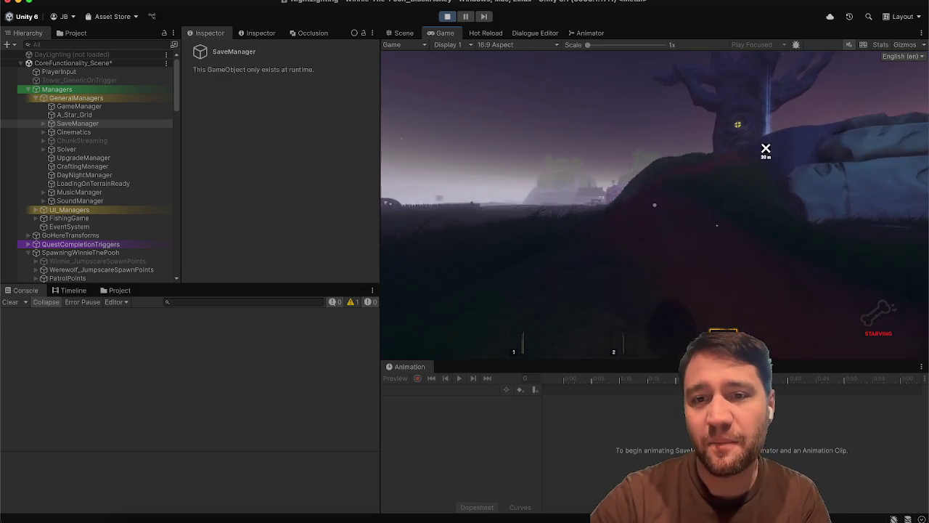
pyautogui.press('w')
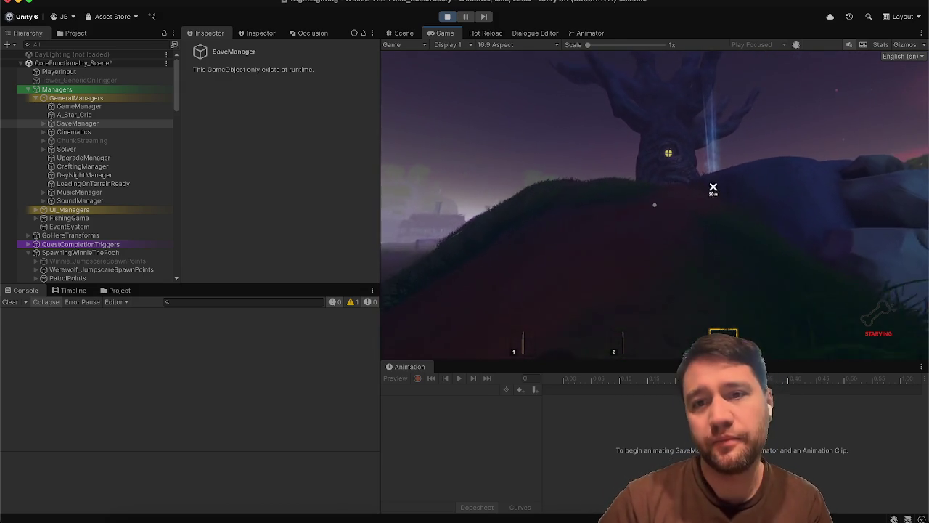
pyautogui.press('w')
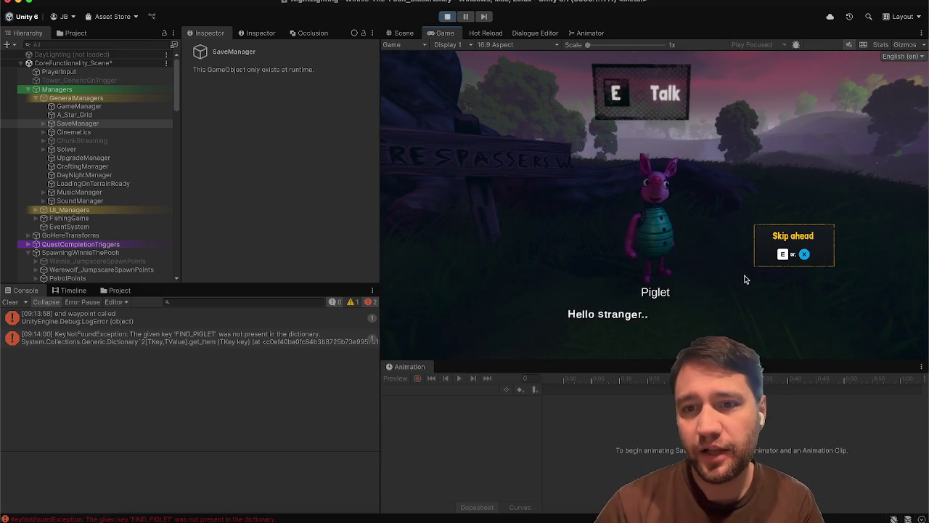
# Reply to Piglet to start the Piglet's Pet quest, then pause the game.
pyautogui.click(732, 283)
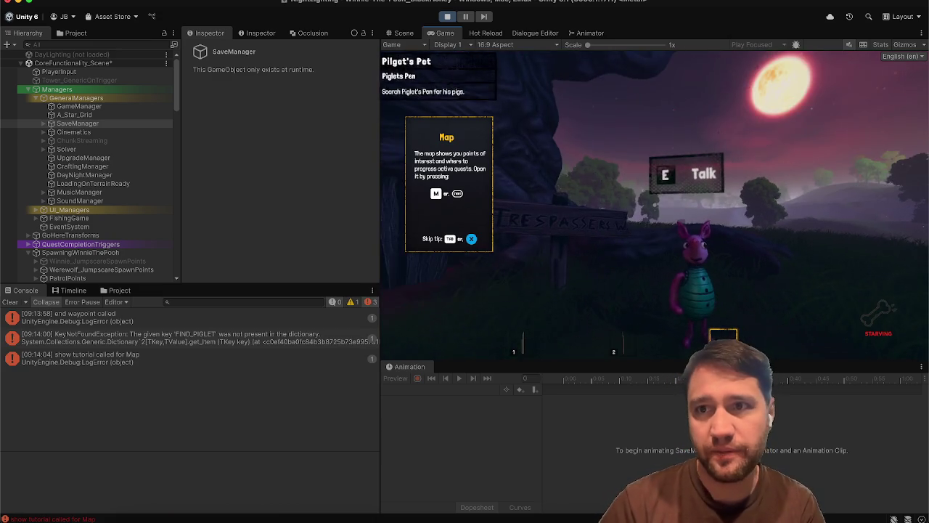
pyautogui.press('w')
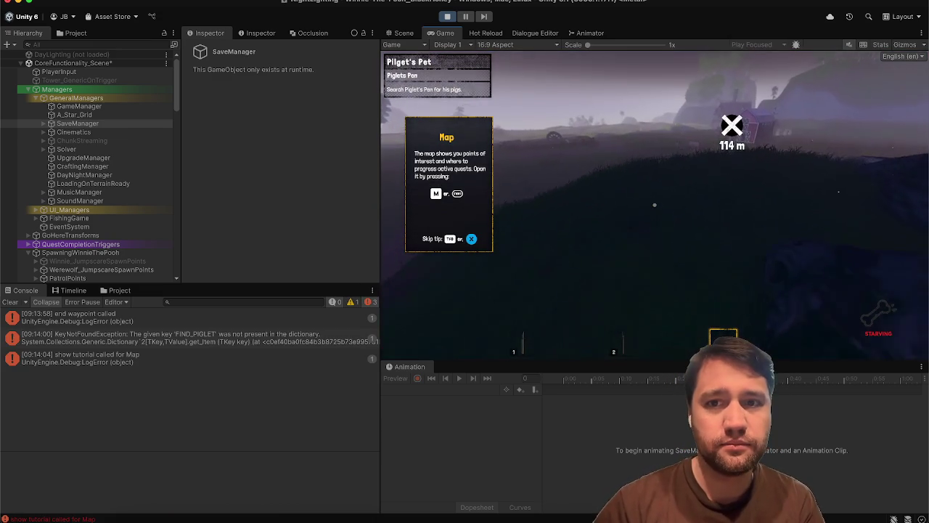
pyautogui.press('Escape')
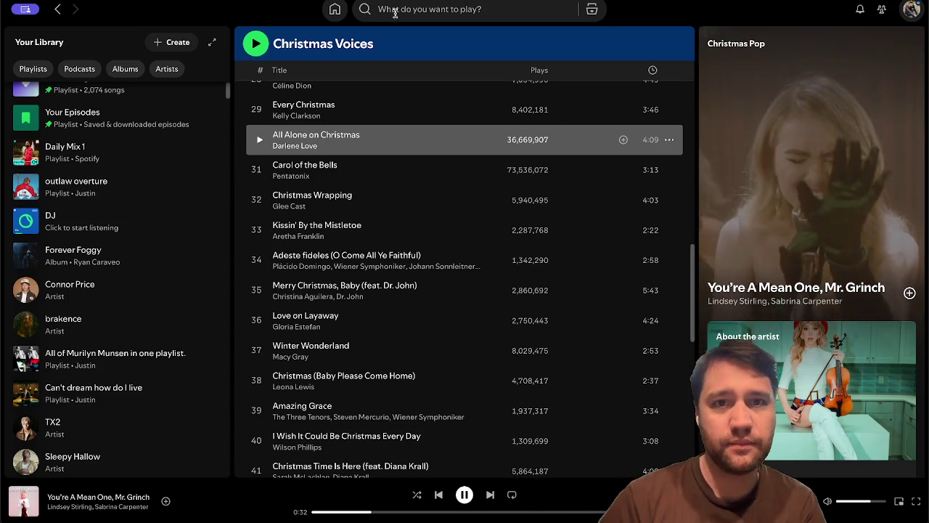
# Search 'grinch' and open the Dr. Seuss' The Grinch soundtrack, scrolling its tracks.
pyautogui.click(398, 11)
pyautogui.write('grinch')
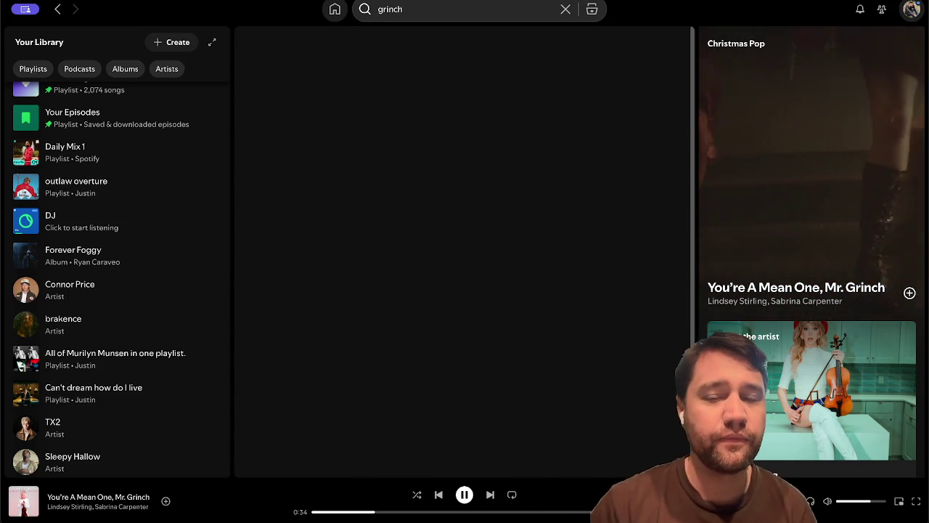
pyautogui.click(382, 126)
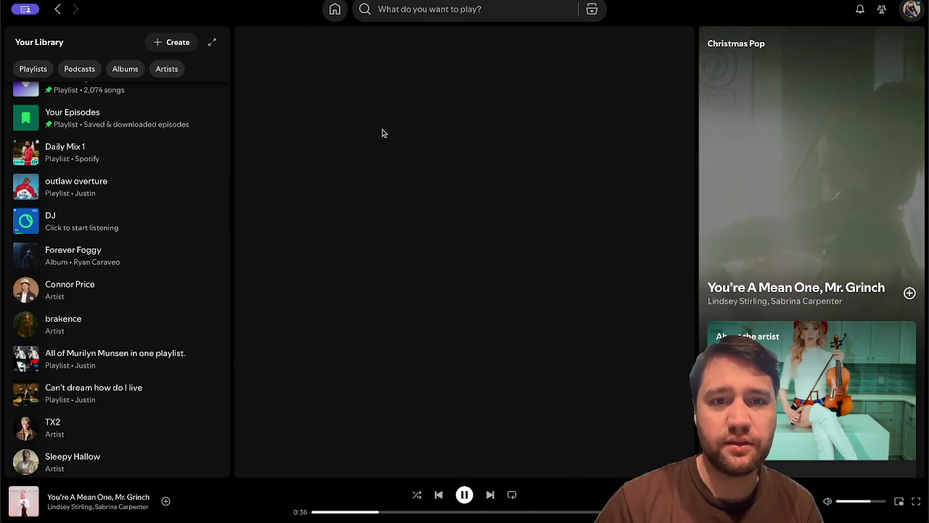
pyautogui.scroll(-3, 392, 341)
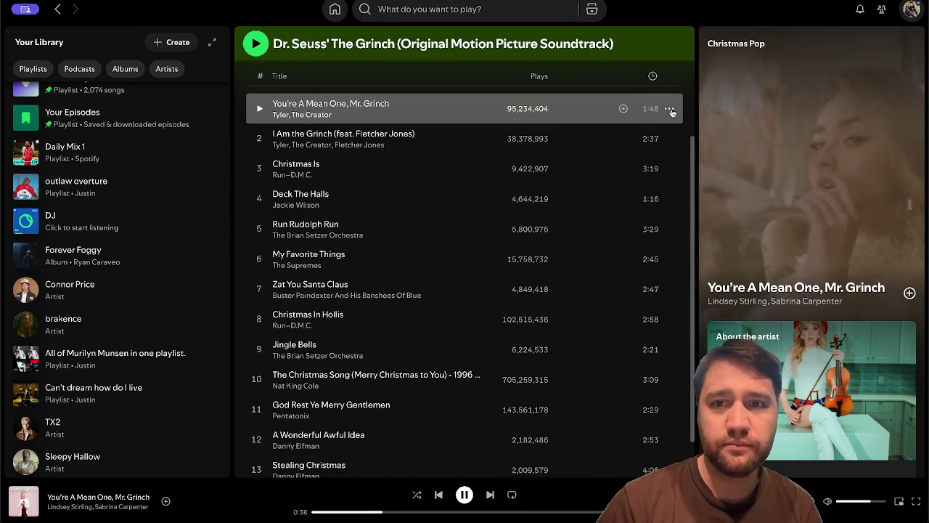
pyautogui.scroll(-2, 363, 396)
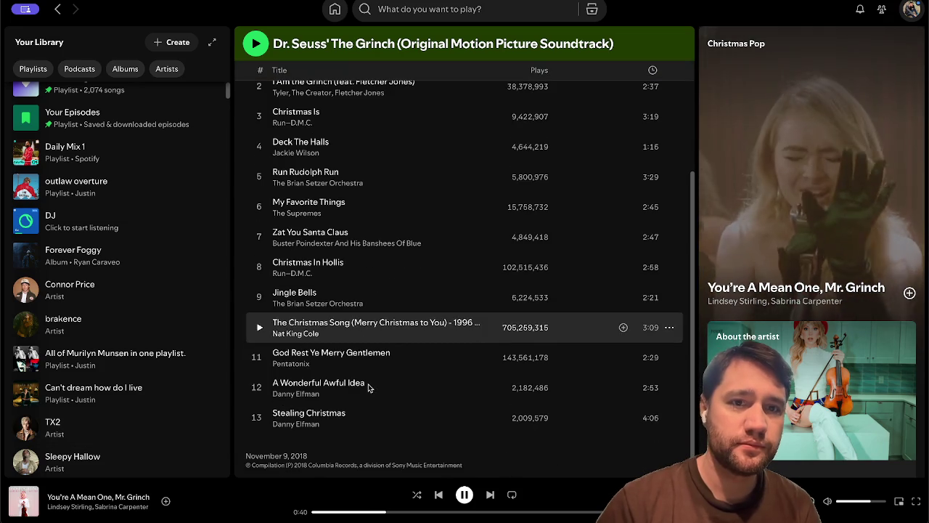
pyautogui.scroll(1, 368, 384)
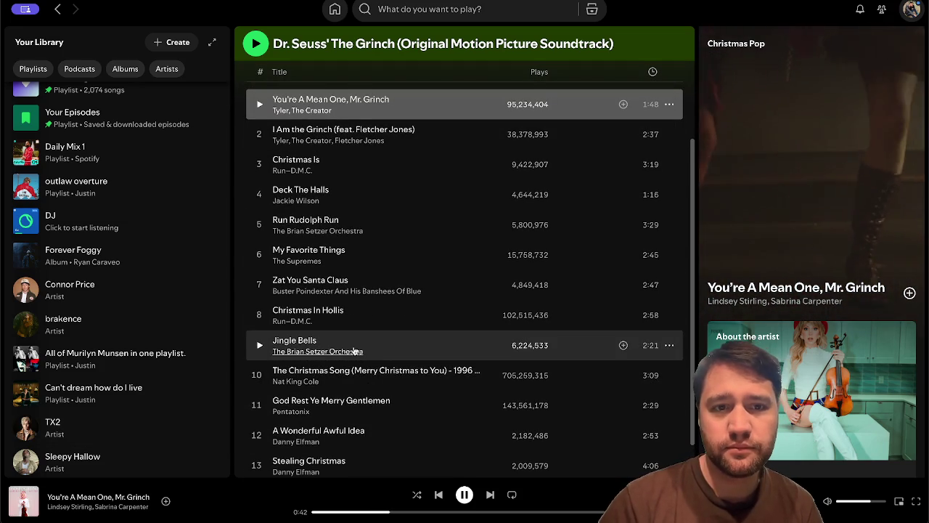
pyautogui.scroll(-1, 354, 351)
pyautogui.scroll(5, 452, 222)
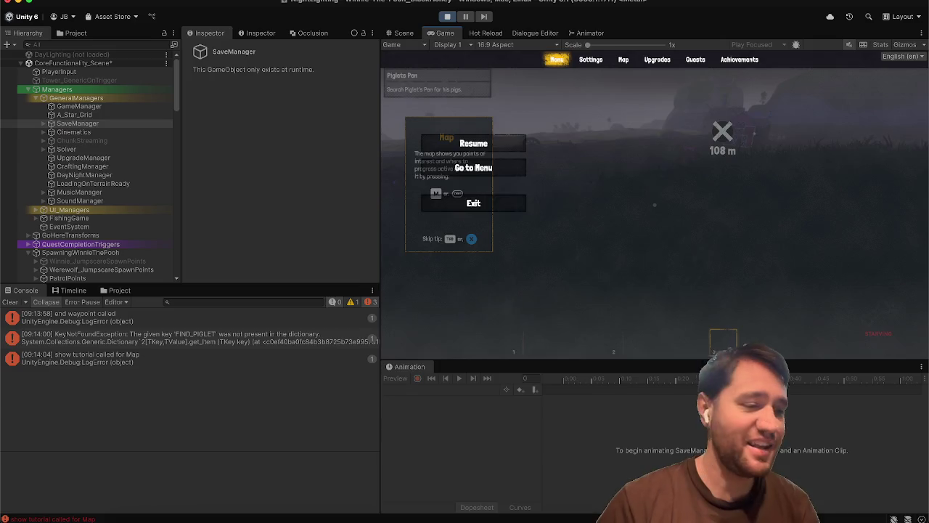
# Resume the game and walk toward Piglet's Pen until the werewolf jumpscare, then pause.
pyautogui.press('Escape')
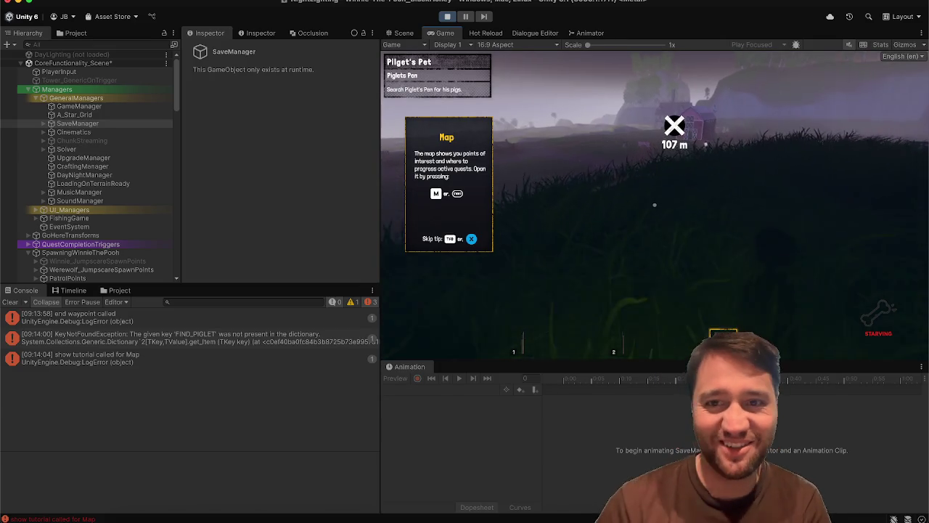
pyautogui.press('w')
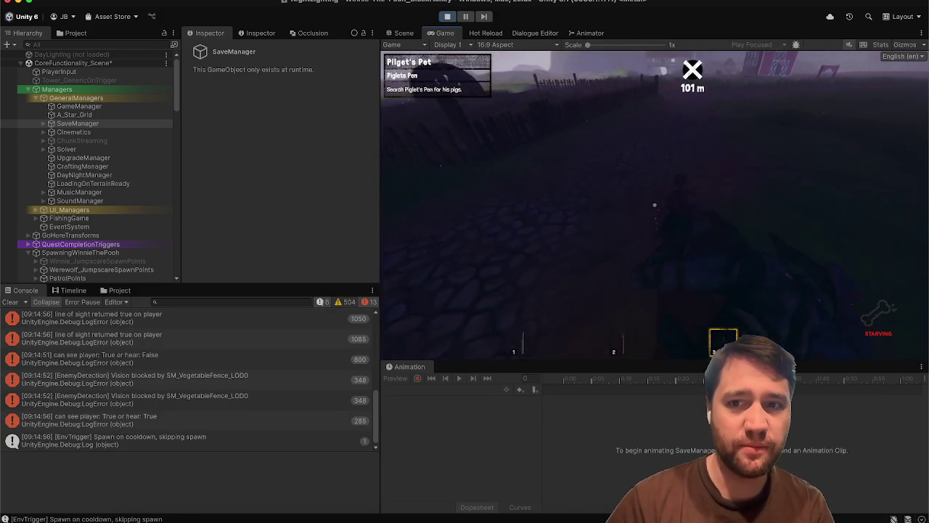
pyautogui.press('Escape')
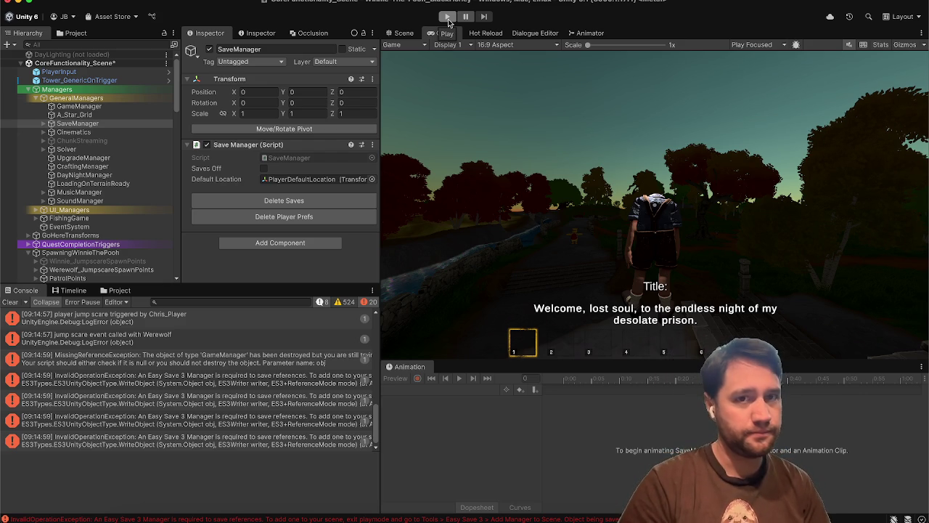
# Restart Play mode, walk toward the barn again, and pause the game.
pyautogui.click(448, 16)
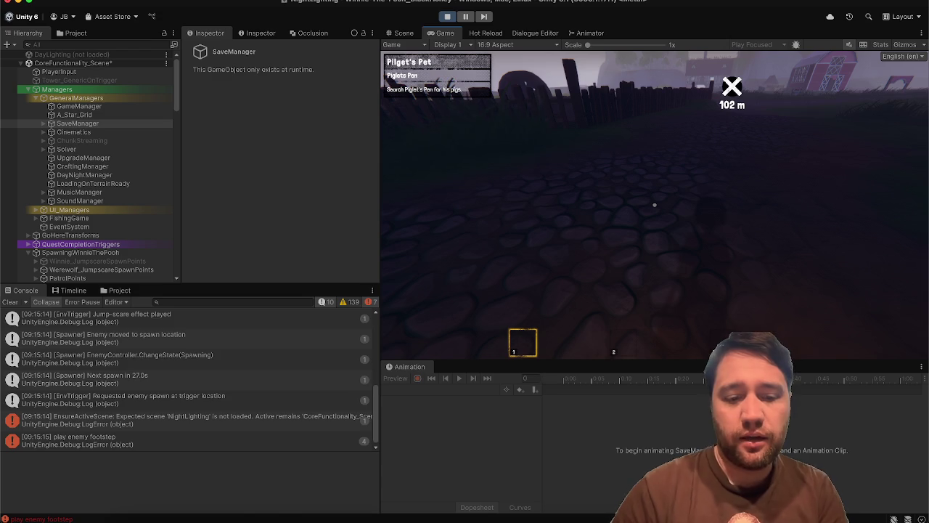
pyautogui.press('w')
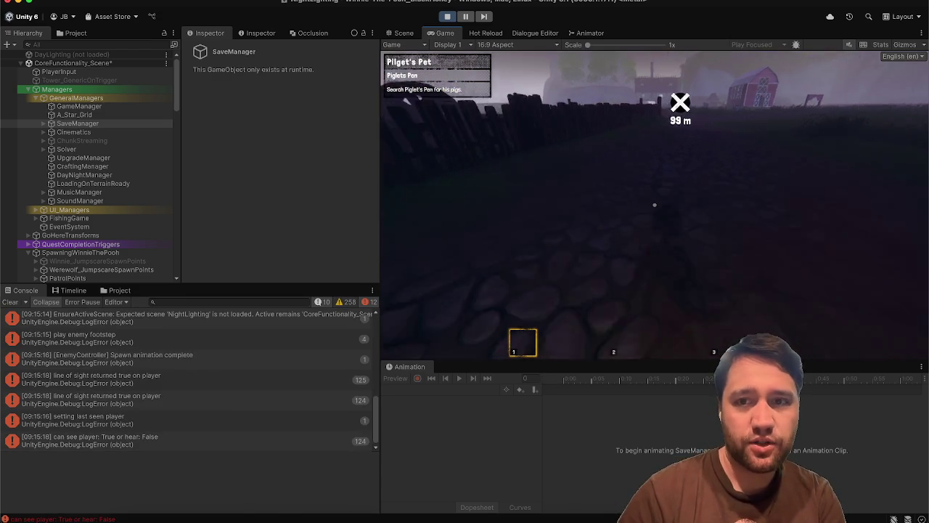
pyautogui.press('Escape')
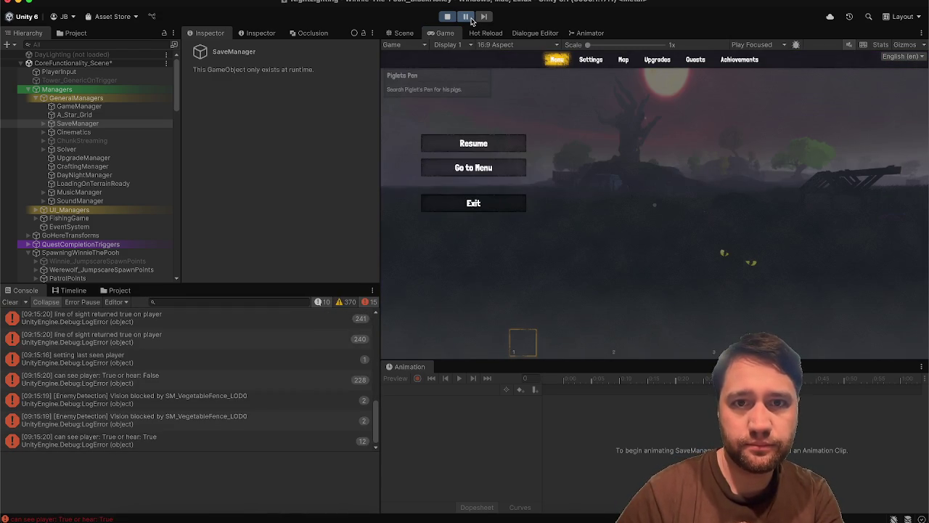
# Switch to the Scene view and select Werewolf_Enemy in the Hierarchy.
pyautogui.click(403, 33)
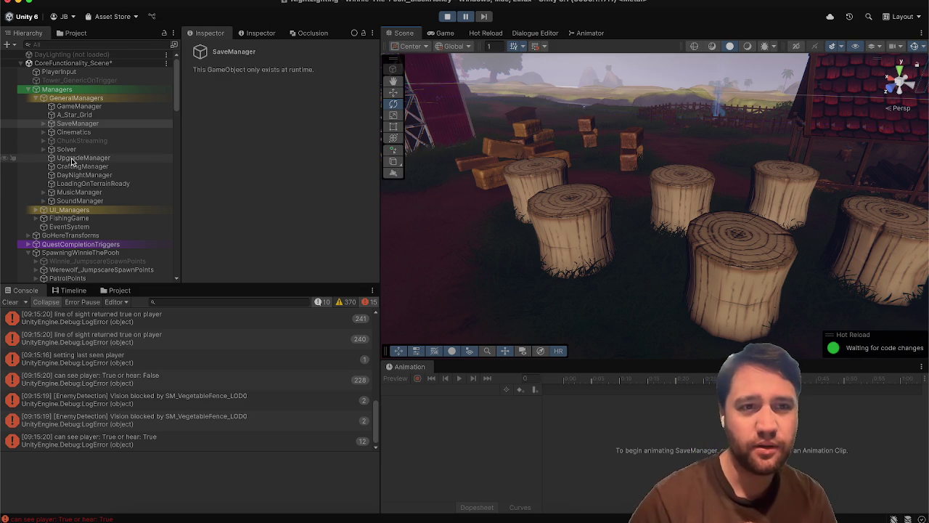
pyautogui.scroll(-3, 72, 161)
pyautogui.scroll(3, 73, 161)
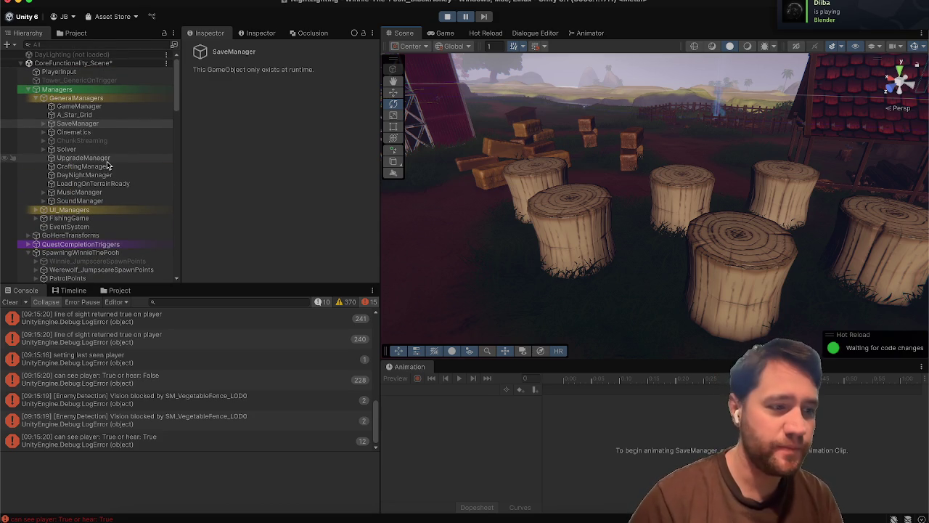
pyautogui.scroll(-3, 107, 166)
pyautogui.scroll(-3, 119, 136)
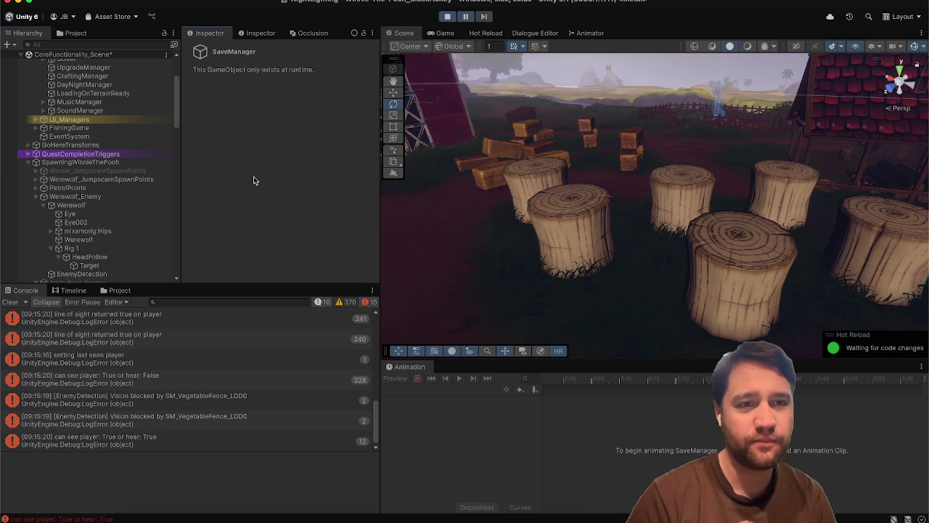
pyautogui.scroll(-2, 143, 172)
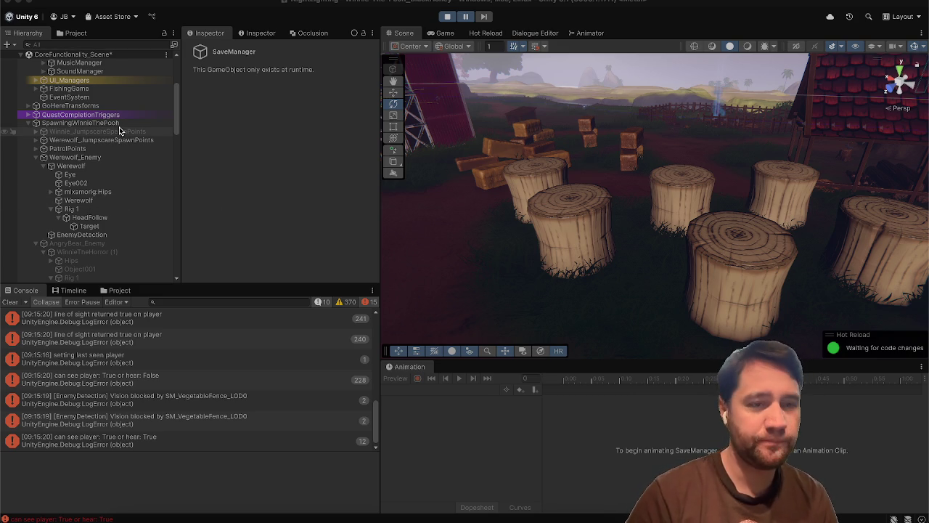
pyautogui.click(108, 157)
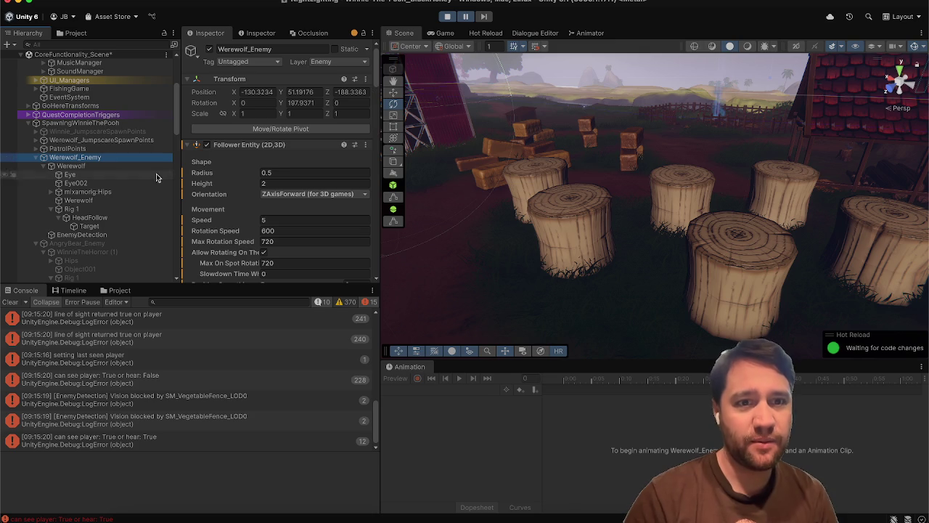
# Collapse Follower Entity, AIDestinationSetter, Enemy Pathfinder Animation, Enemy Controller and Sphere Collider on Werewolf_Enemy.
pyautogui.click(233, 146)
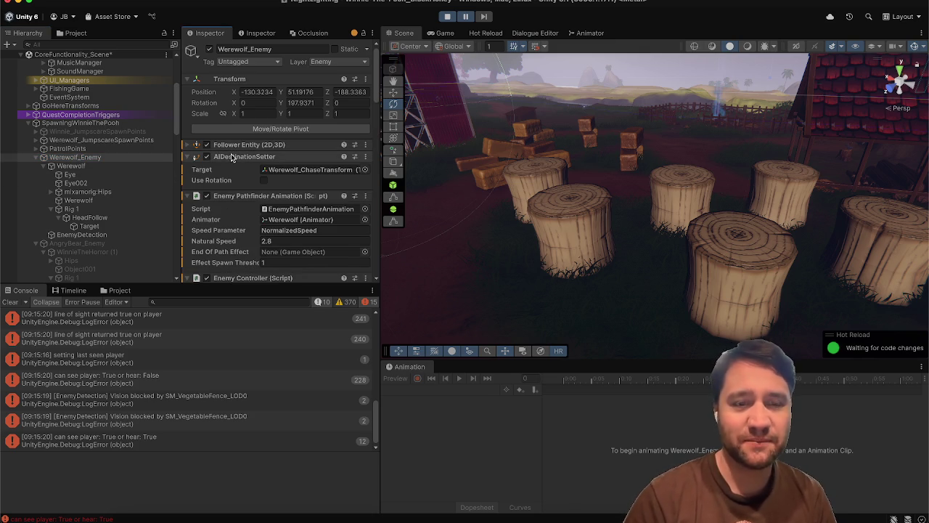
pyautogui.click(230, 156)
pyautogui.click(240, 169)
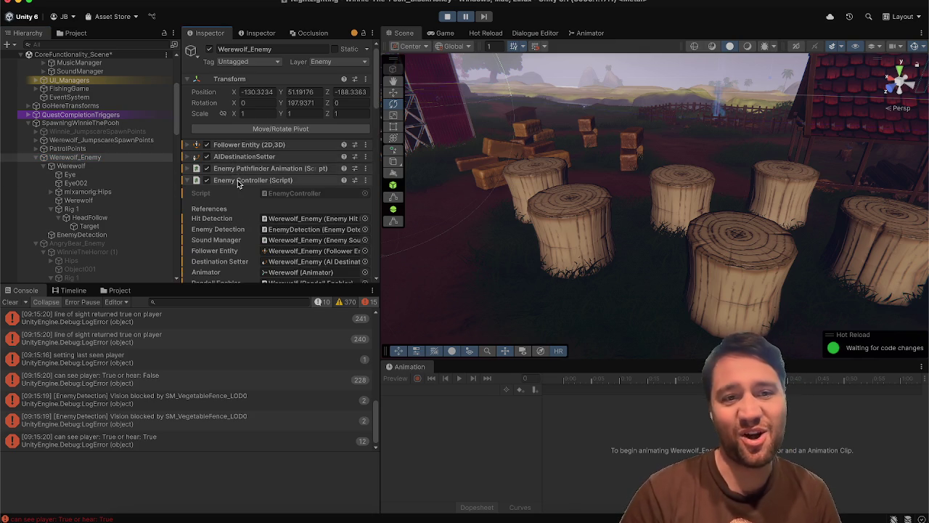
pyautogui.click(239, 181)
pyautogui.click(227, 226)
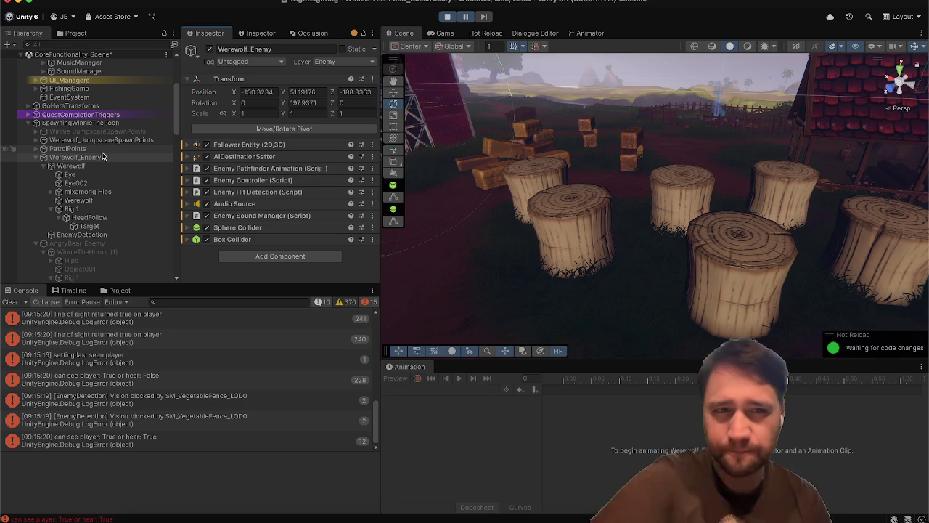
pyautogui.click(102, 156)
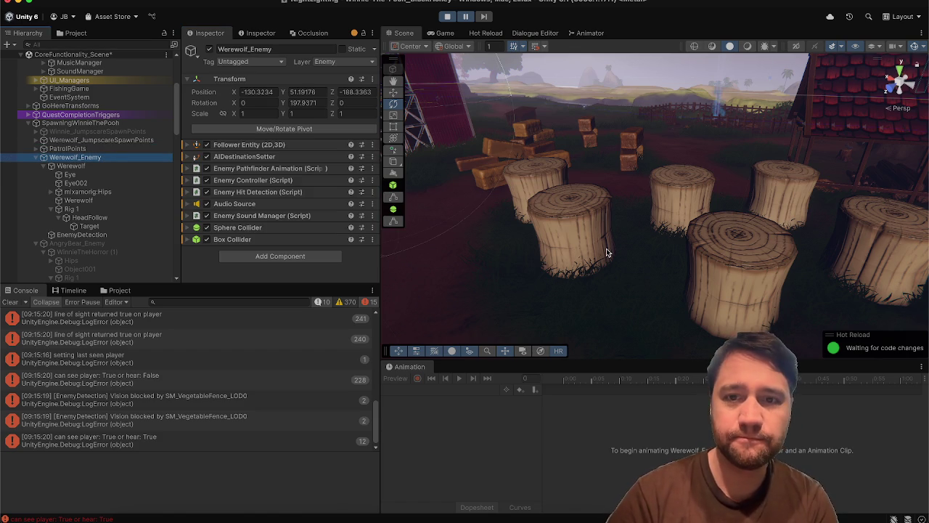
# Frame the werewolf in the Scene view and nudge it slightly along its Z axis.
pyautogui.press('f')
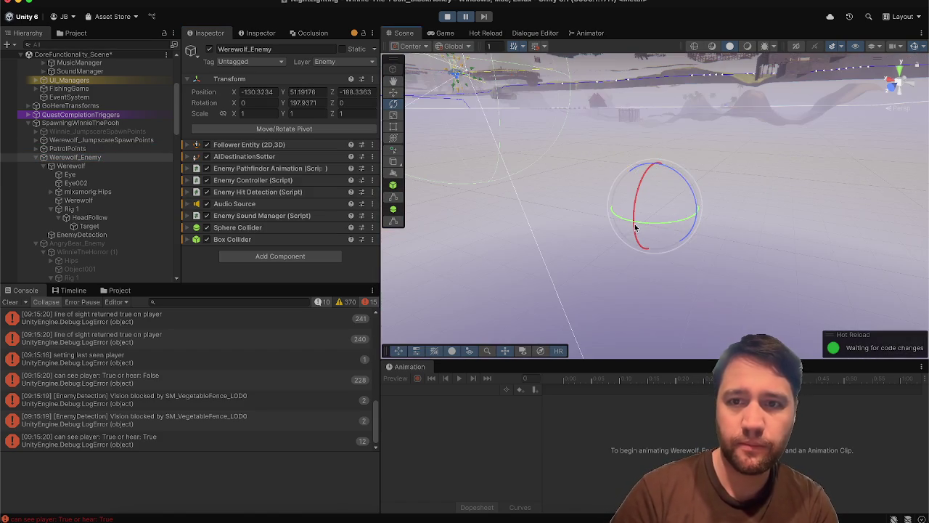
pyautogui.press('w')
pyautogui.moveTo(635, 227); pyautogui.dragTo(646, 254)
pyautogui.rightClick(582, 190)
pyautogui.click(549, 172)
pyautogui.moveTo(482, 231)
pyautogui.mouseDown()
pyautogui.moveTo(562, 268)
pyautogui.moveTo(527, 243)
pyautogui.moveTo(473, 154)
pyautogui.moveTo(452, 141)
pyautogui.moveTo(439, 176)
pyautogui.moveTo(407, 194)
pyautogui.mouseUp()
pyautogui.scroll(5, 402, 203)
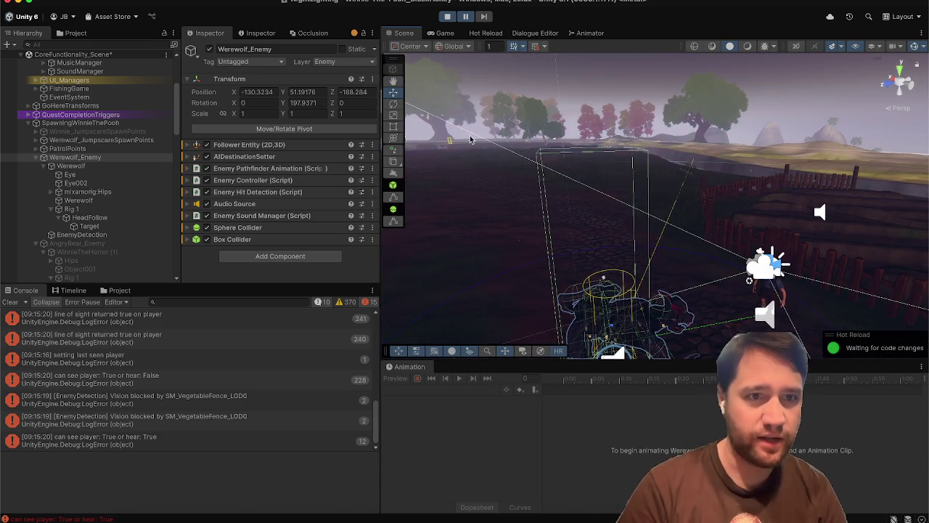
# Lower the Box Collider's top to about 1.35 height and stretch it over the werewolf's body.
pyautogui.click(223, 241)
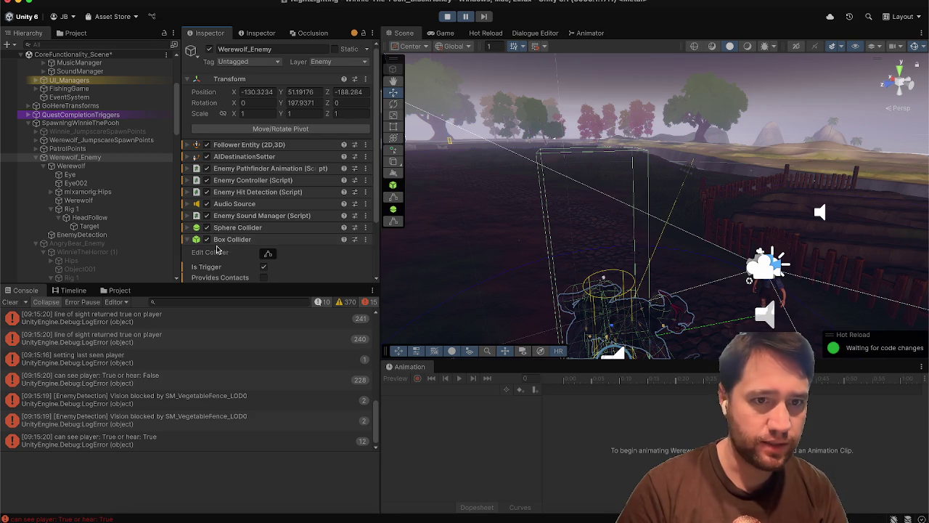
pyautogui.scroll(-3, 252, 257)
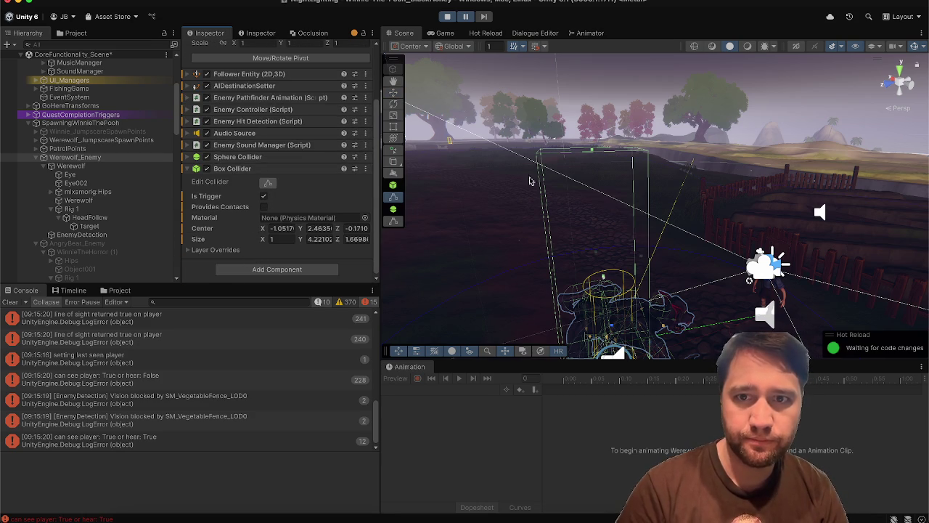
pyautogui.moveTo(593, 151)
pyautogui.mouseDown()
pyautogui.moveTo(609, 290)
pyautogui.moveTo(615, 237)
pyautogui.mouseUp()
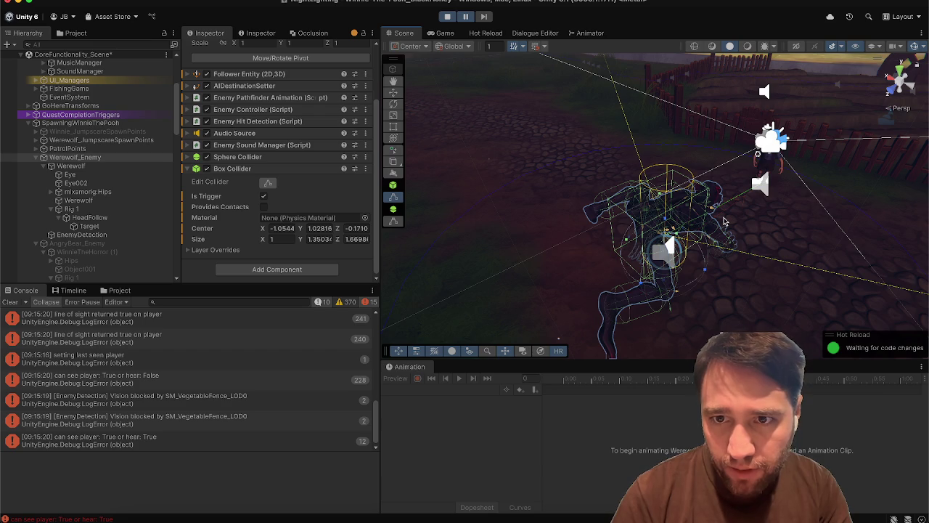
pyautogui.moveTo(724, 221); pyautogui.dragTo(632, 231)
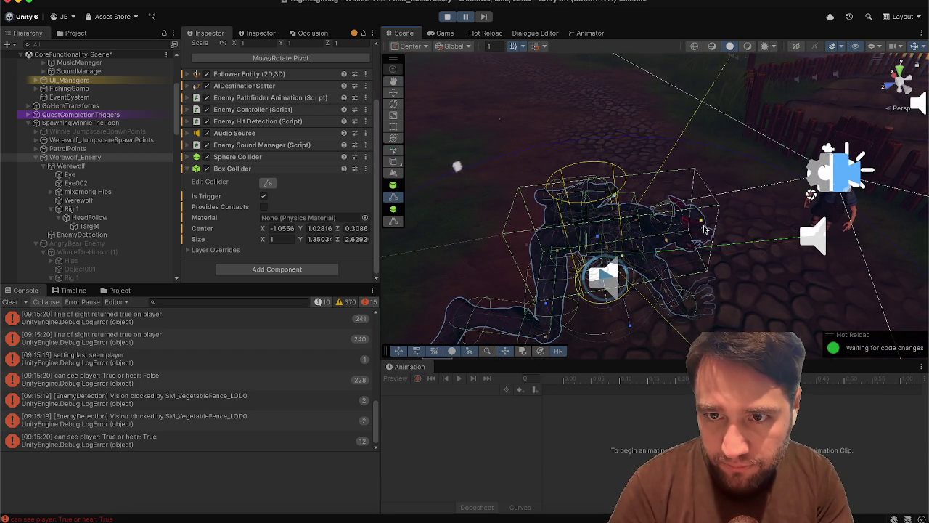
pyautogui.moveTo(702, 225); pyautogui.dragTo(613, 238)
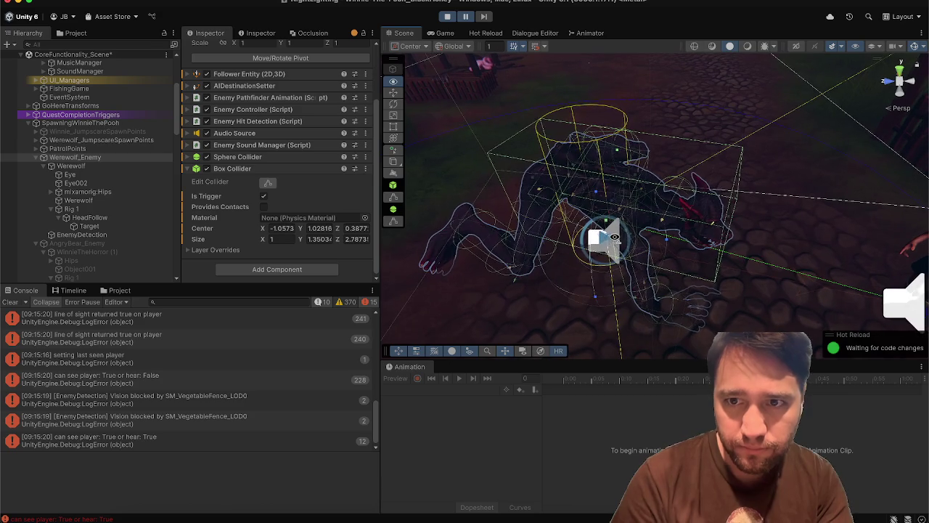
pyautogui.moveTo(728, 217)
pyautogui.mouseDown()
pyautogui.moveTo(744, 223)
pyautogui.moveTo(603, 256)
pyautogui.mouseUp()
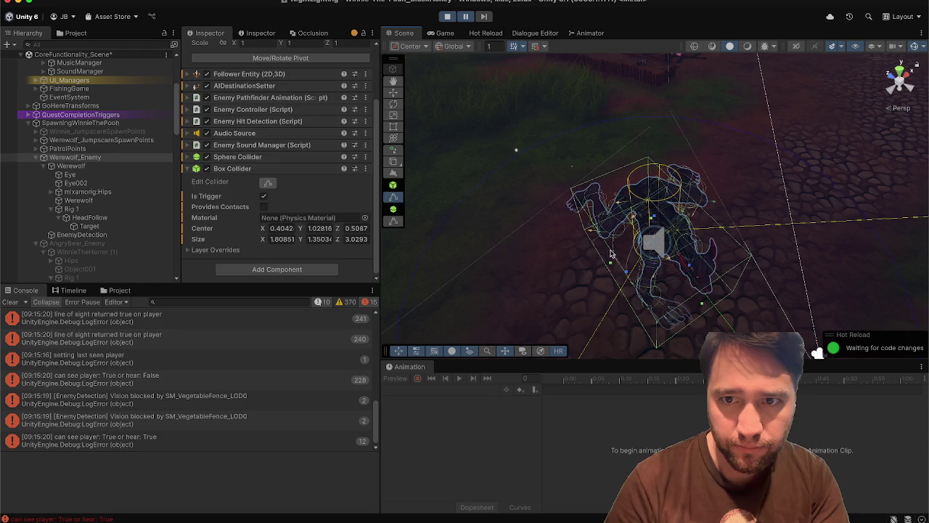
pyautogui.click(594, 255)
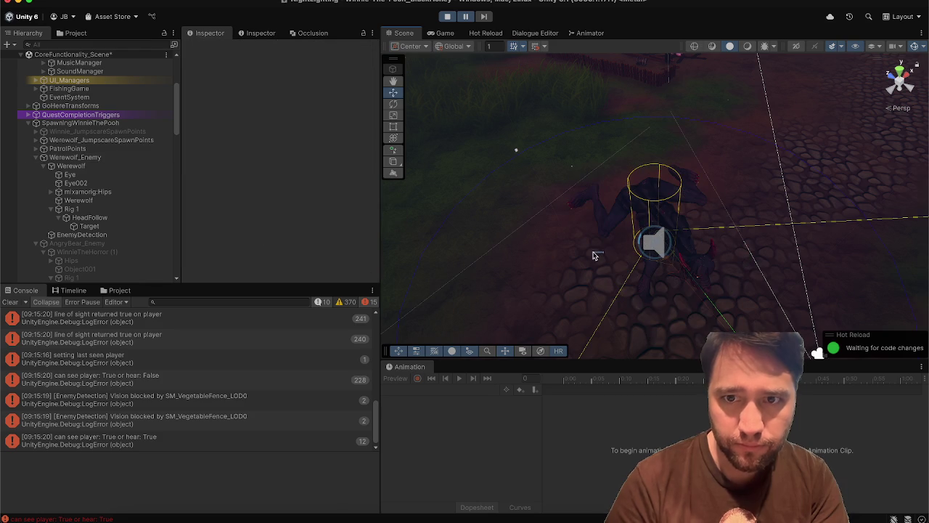
pyautogui.click(130, 159)
pyautogui.moveTo(648, 242); pyautogui.dragTo(448, 216)
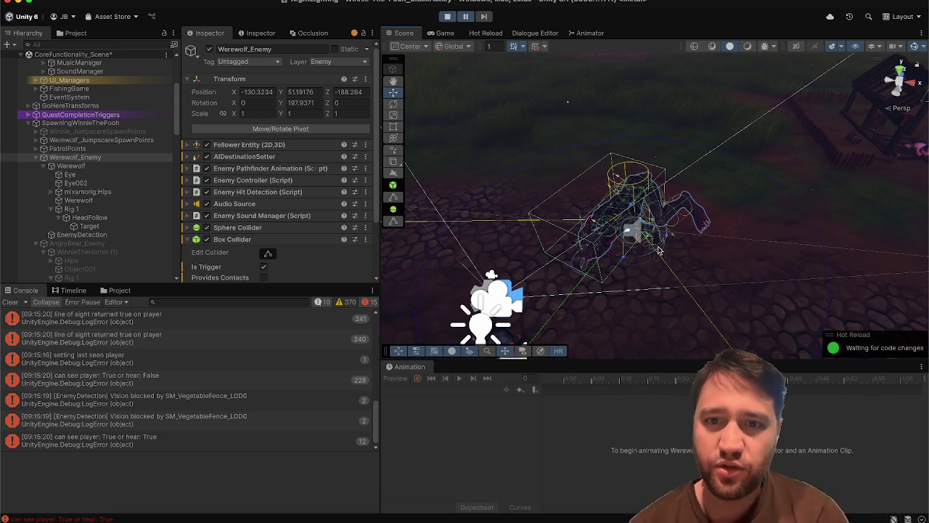
# Adjust and check the werewolf's Box Collider from all sides until it measures about 3.96 × 1.35 × 3.14.
pyautogui.moveTo(651, 252)
pyautogui.mouseDown()
pyautogui.moveTo(659, 284)
pyautogui.moveTo(665, 256)
pyautogui.mouseUp()
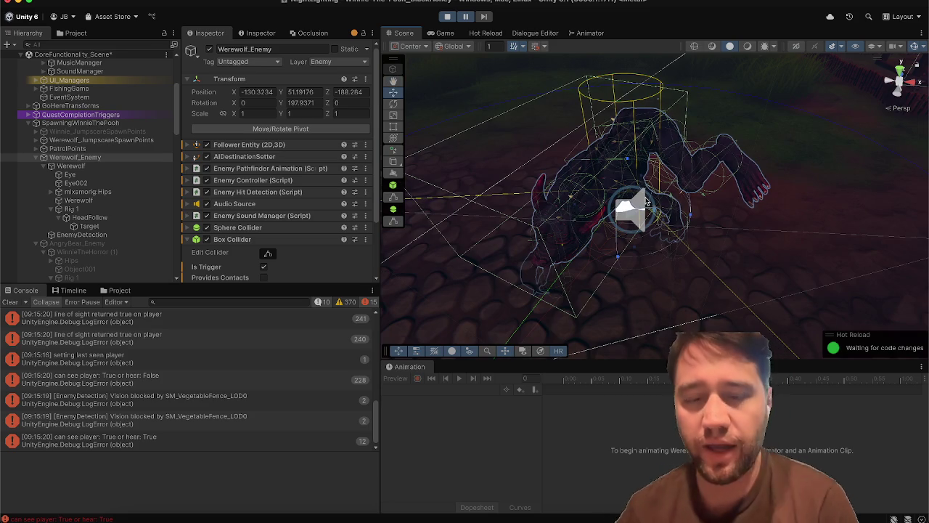
pyautogui.moveTo(650, 206)
pyautogui.mouseDown()
pyautogui.moveTo(711, 216)
pyautogui.moveTo(678, 216)
pyautogui.moveTo(624, 172)
pyautogui.mouseUp()
pyautogui.moveTo(671, 225)
pyautogui.mouseDown()
pyautogui.moveTo(636, 259)
pyautogui.moveTo(586, 220)
pyautogui.moveTo(552, 215)
pyautogui.moveTo(691, 253)
pyautogui.moveTo(685, 269)
pyautogui.moveTo(682, 247)
pyautogui.moveTo(531, 177)
pyautogui.moveTo(778, 274)
pyautogui.mouseUp()
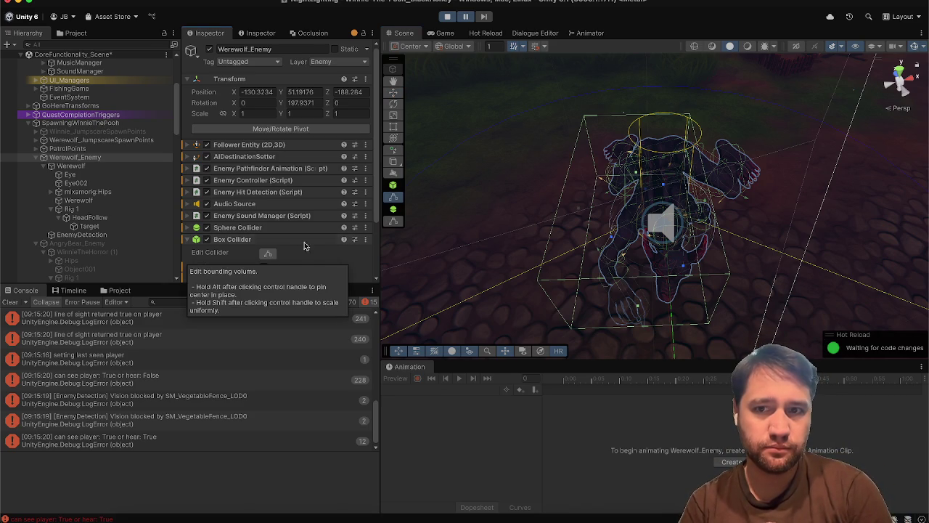
pyautogui.moveTo(701, 208); pyautogui.dragTo(750, 209)
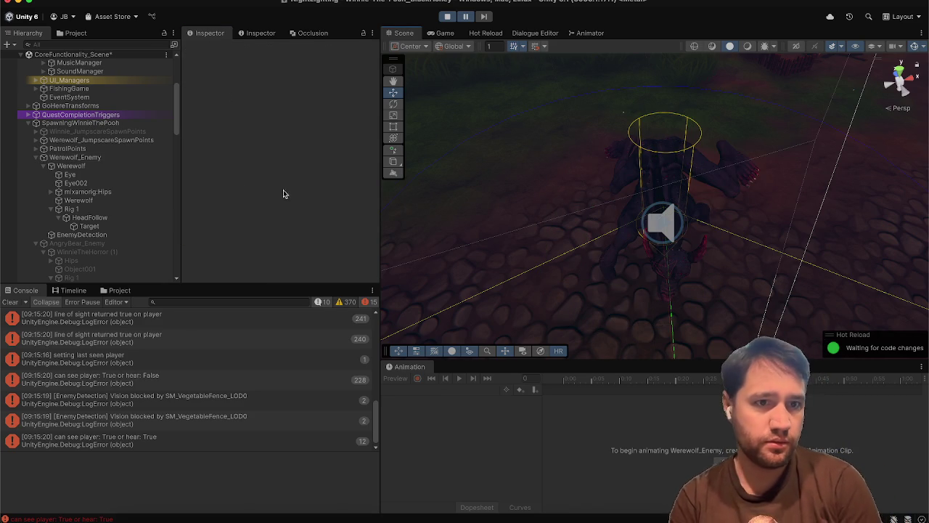
pyautogui.click(101, 157)
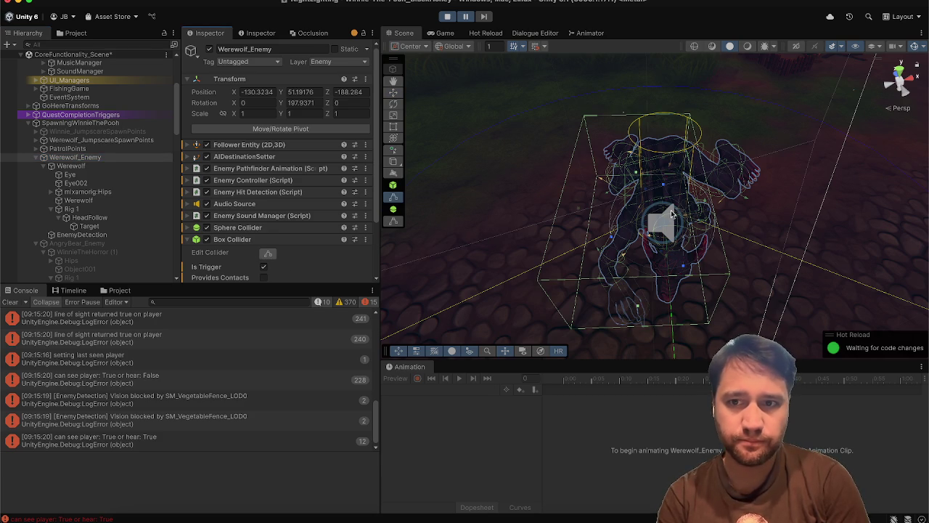
pyautogui.moveTo(704, 208)
pyautogui.keyDown('alt'); pyautogui.mouseDown()
pyautogui.moveTo(723, 163)
pyautogui.moveTo(714, 161)
pyautogui.mouseUp(); pyautogui.keyUp('alt')
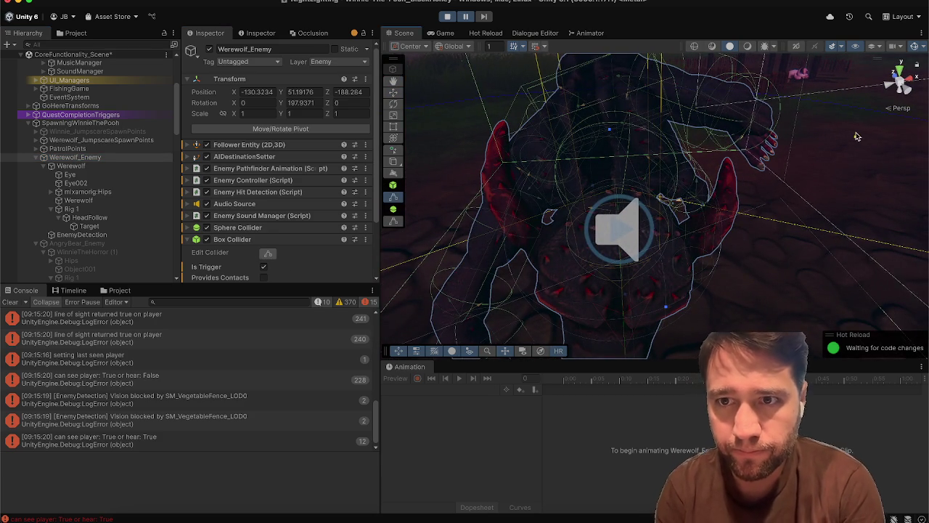
pyautogui.moveTo(710, 171)
pyautogui.keyDown('alt'); pyautogui.mouseDown()
pyautogui.moveTo(682, 191)
pyautogui.moveTo(854, 194)
pyautogui.mouseUp(); pyautogui.keyUp('alt')
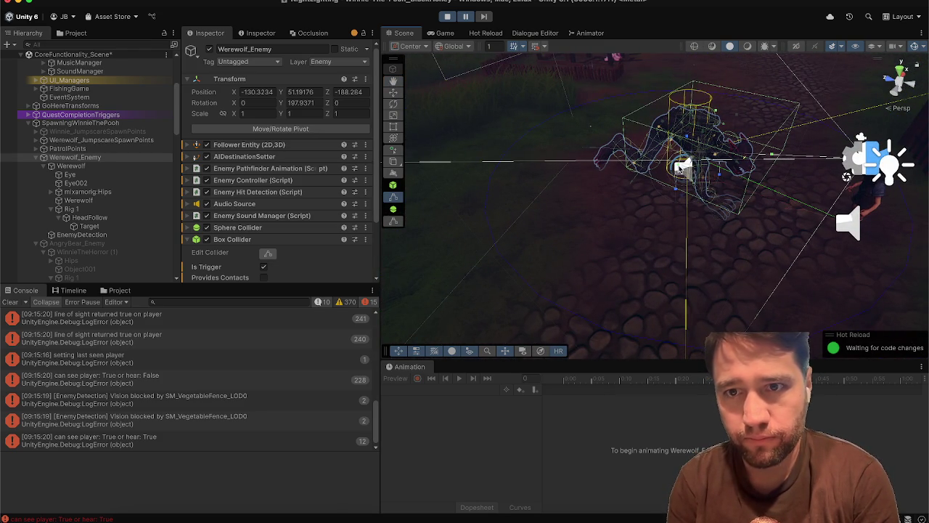
pyautogui.moveTo(661, 181)
pyautogui.keyDown('alt'); pyautogui.mouseDown()
pyautogui.moveTo(703, 193)
pyautogui.moveTo(730, 245)
pyautogui.mouseUp(); pyautogui.keyUp('alt')
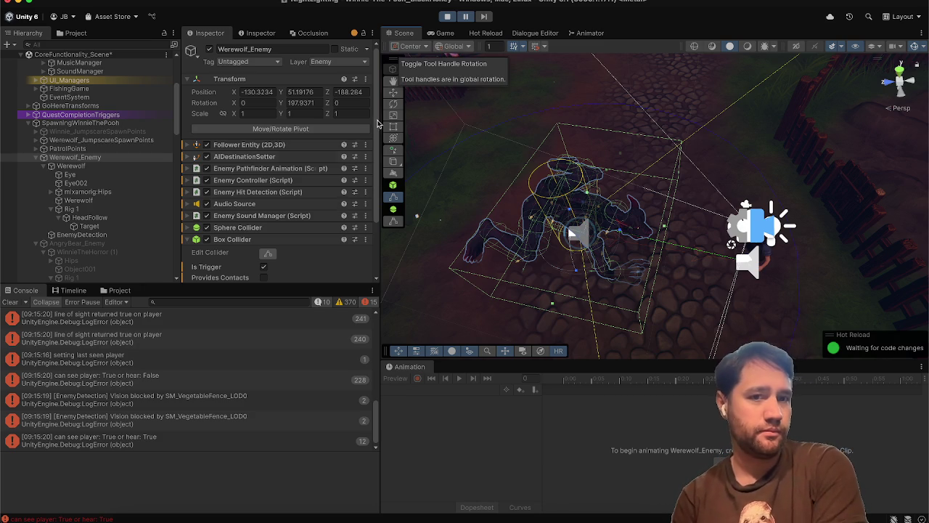
pyautogui.scroll(-2, 322, 254)
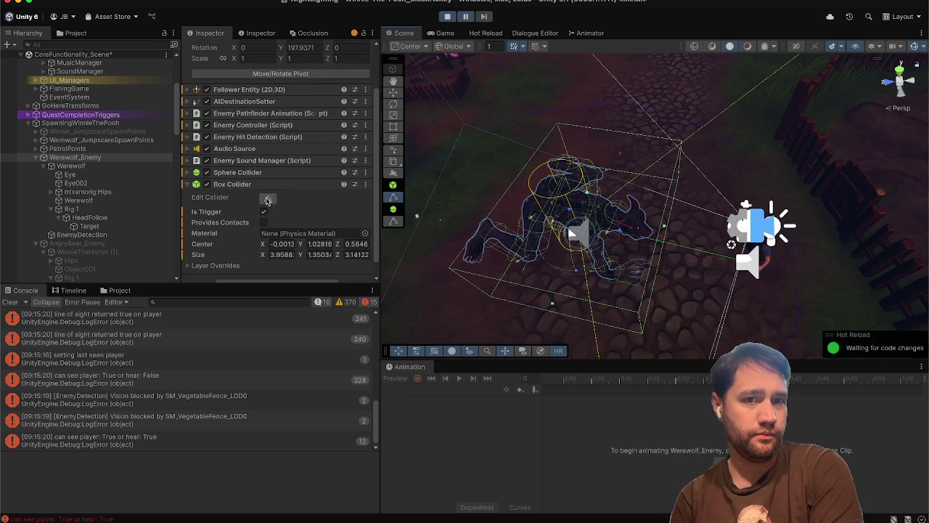
pyautogui.scroll(-1, 314, 227)
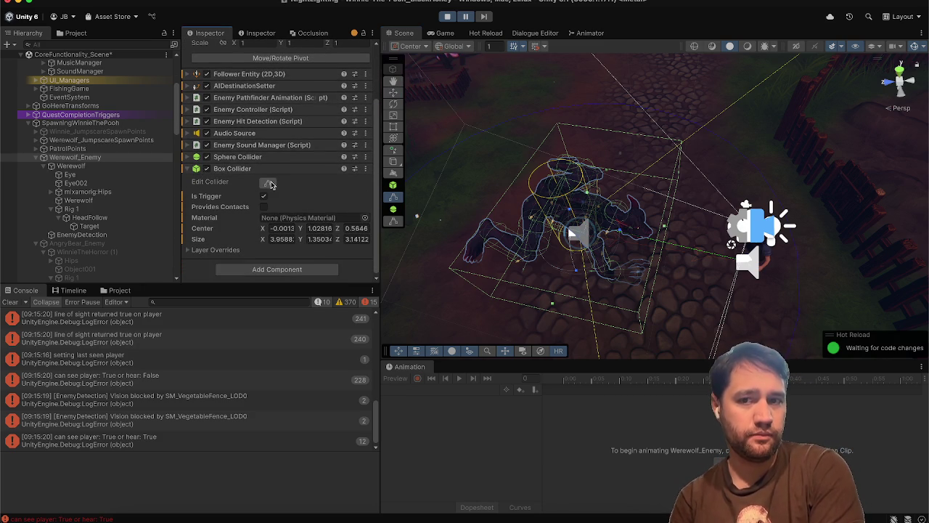
# Copy the Box Collider values, exit Play mode, paste them back, and select Rig 1.
pyautogui.click(364, 171)
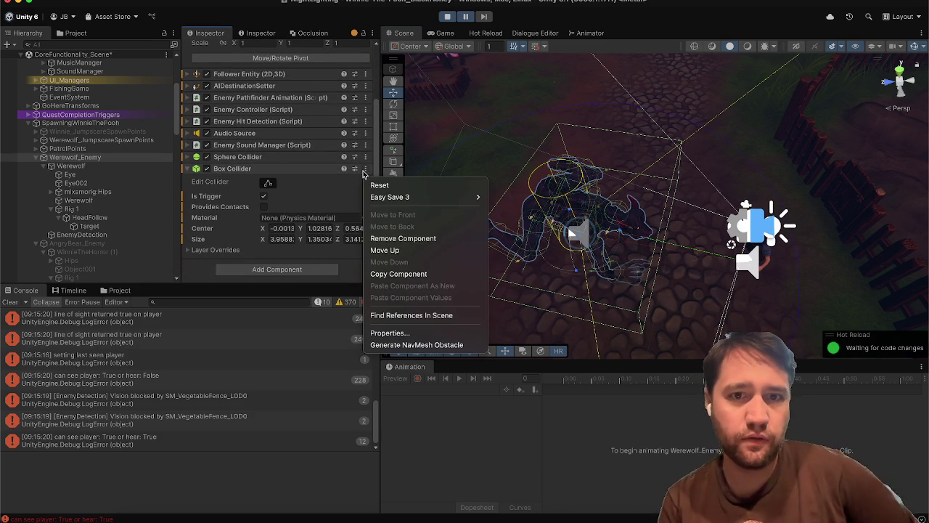
pyautogui.click(384, 273)
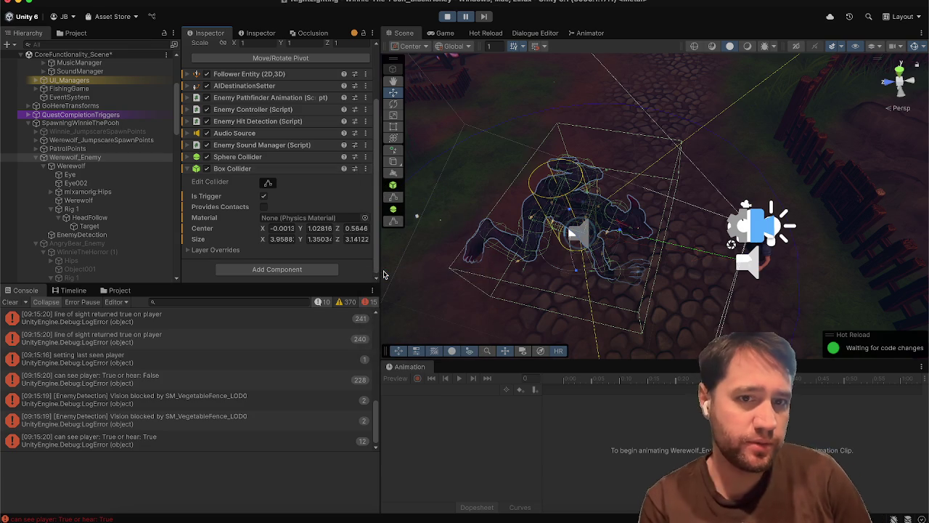
pyautogui.click(448, 16)
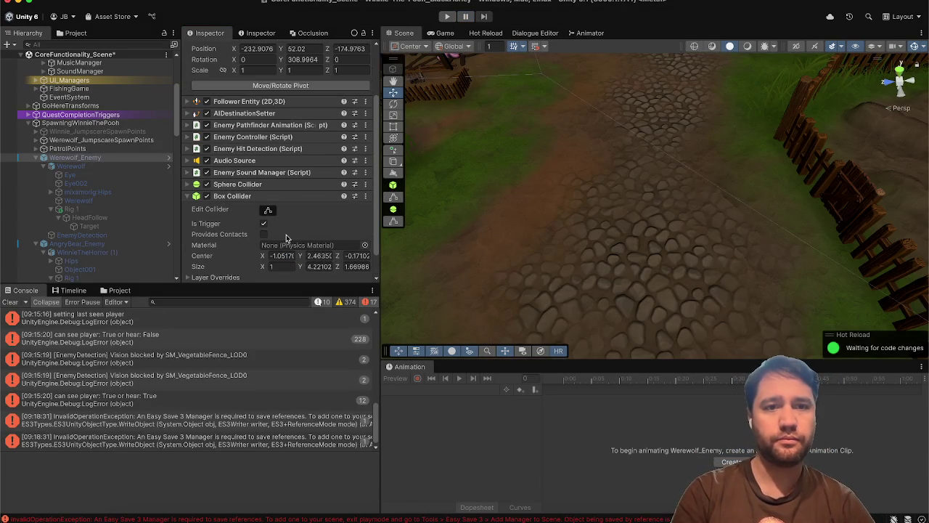
pyautogui.click(365, 196)
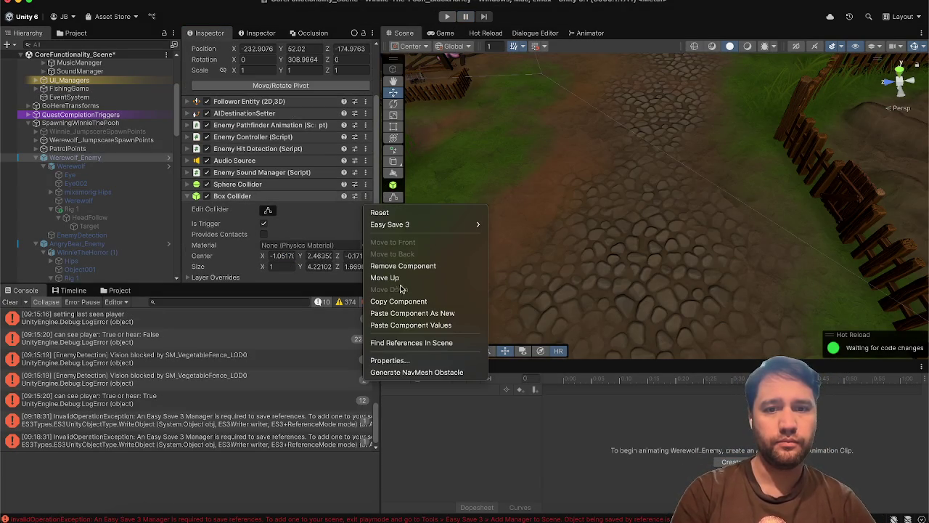
pyautogui.click(407, 327)
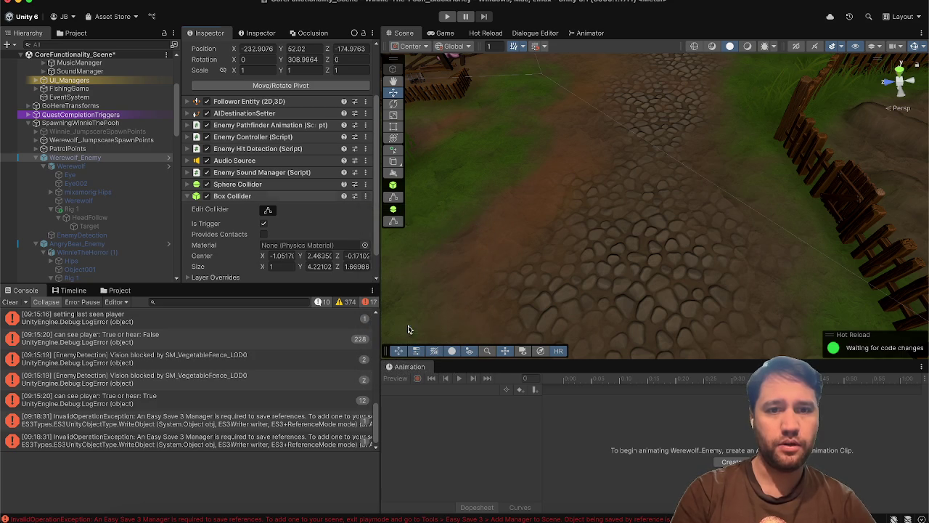
pyautogui.click(91, 210)
pyautogui.scroll(2, 255, 109)
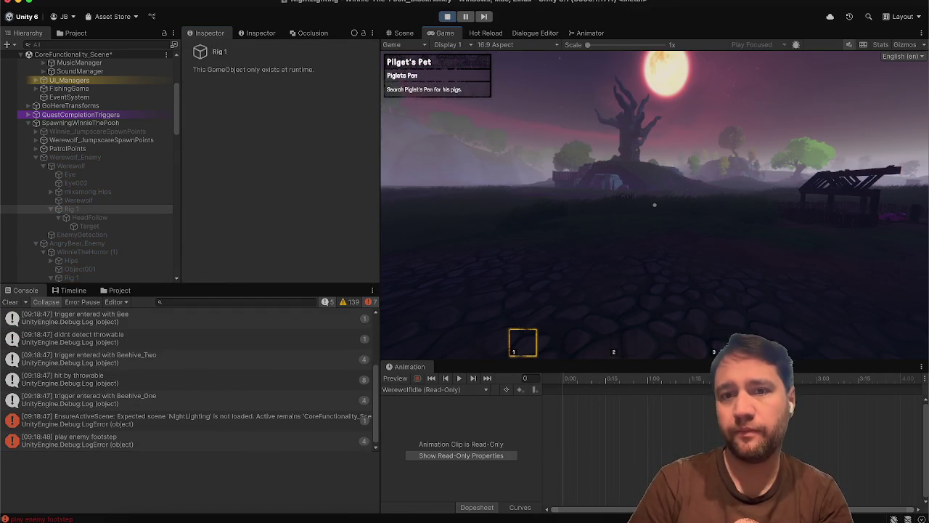
# Pick up the honey pot and the green object into hotbar slots 2 and 3.
pyautogui.moveTo(654, 205)
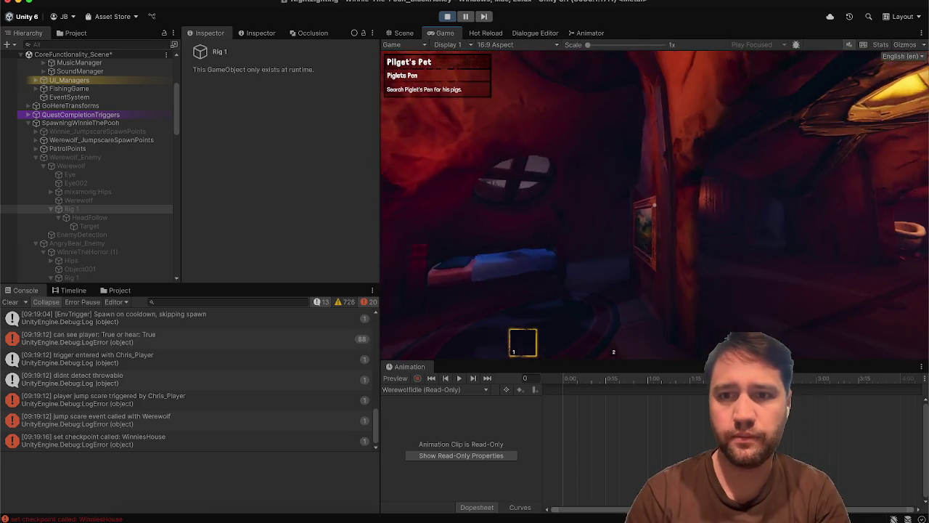
pyautogui.press('w')
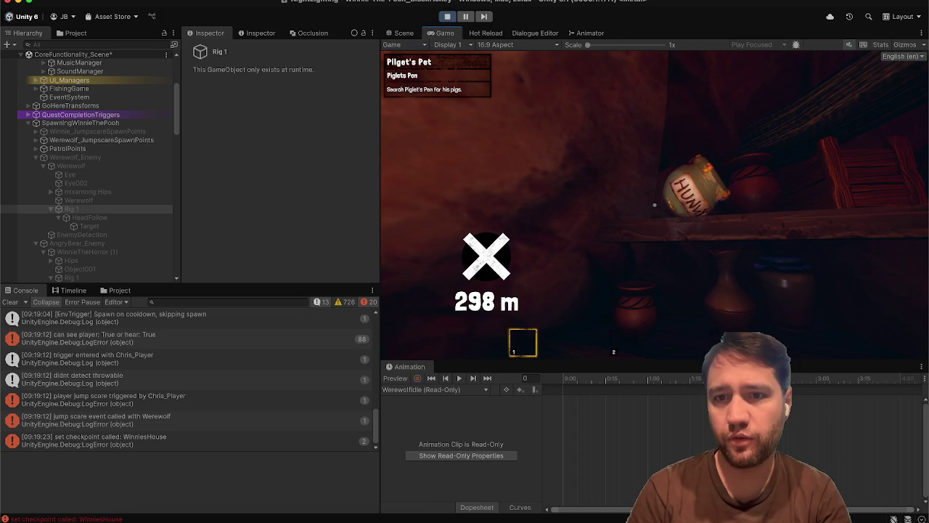
pyautogui.press('e')
pyautogui.press('2')
pyautogui.press('2')
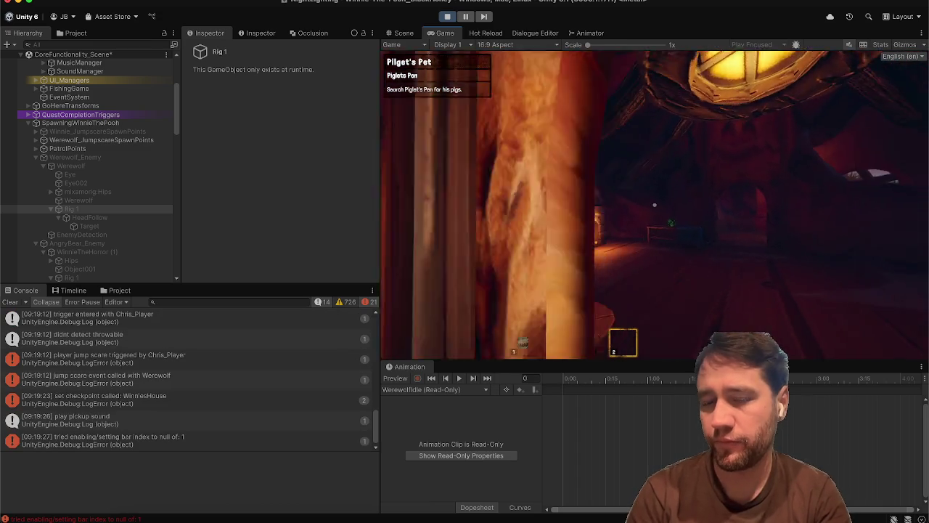
pyautogui.press('e')
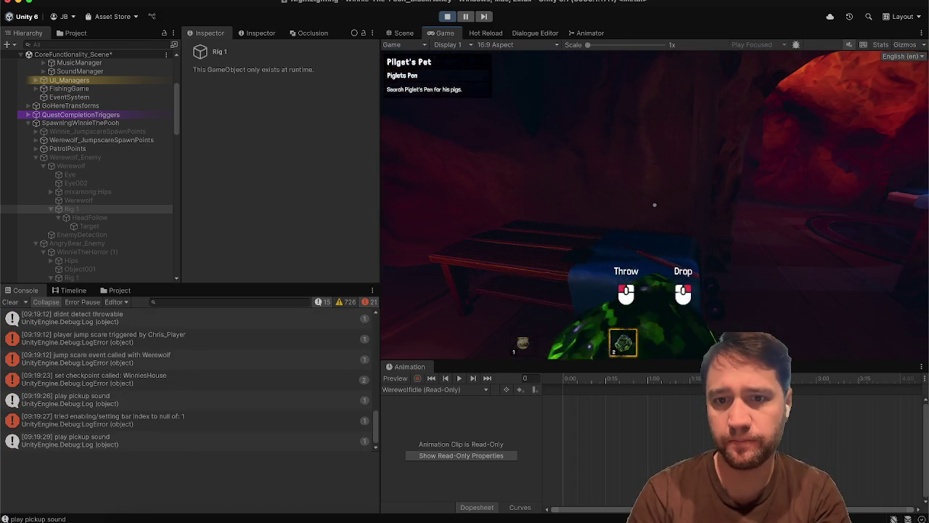
pyautogui.press('3')
# Walk out of the house across the meadow toward the waypoint, then pause.
pyautogui.press('w')
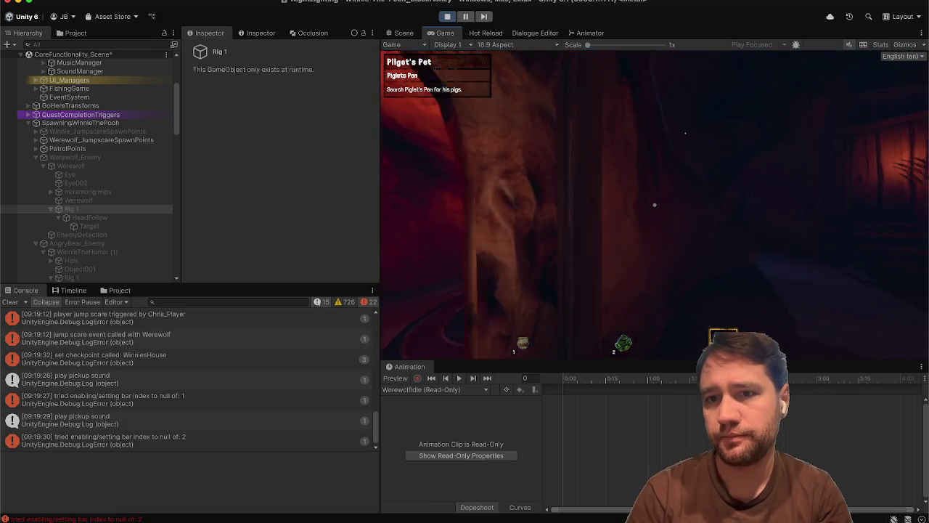
pyautogui.press('w')
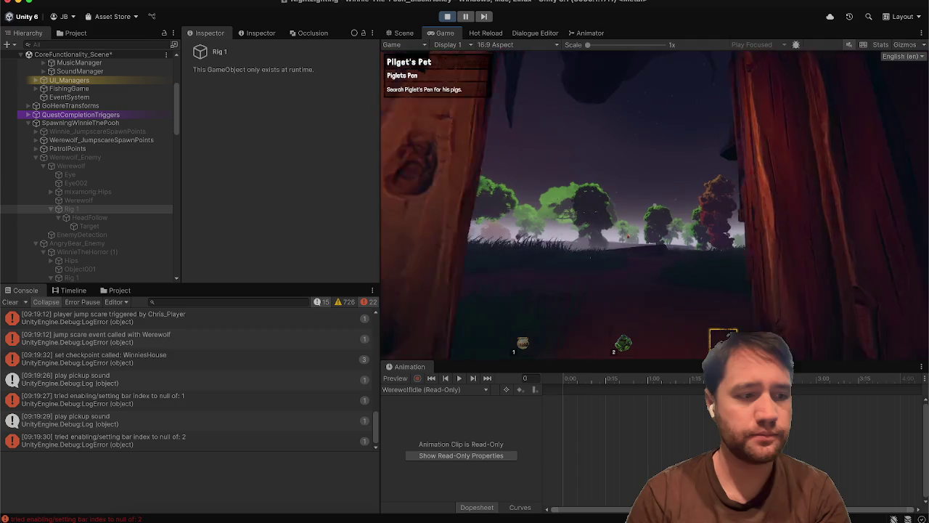
pyautogui.press('w')
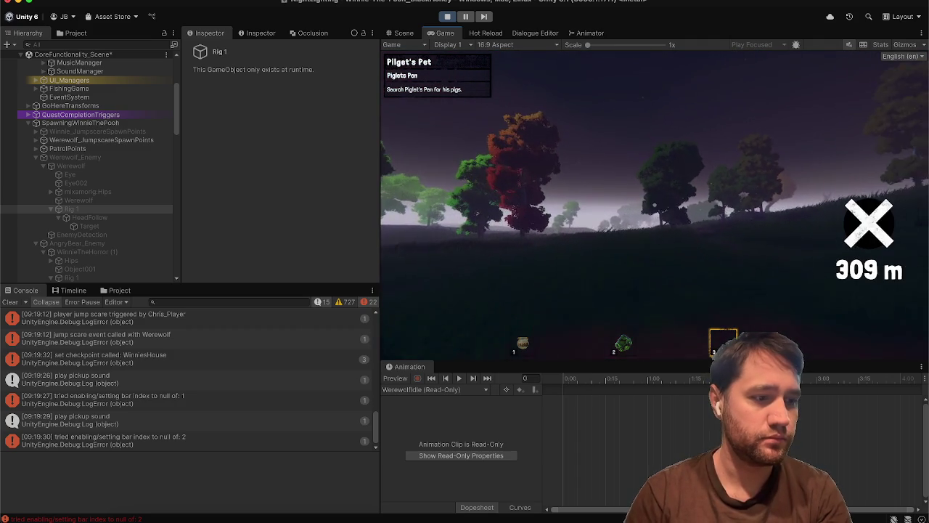
pyautogui.press('w')
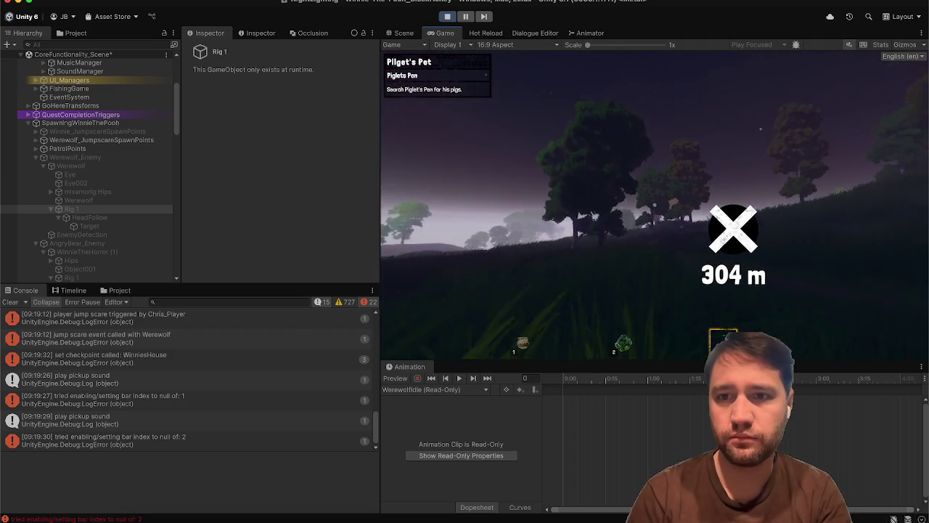
pyautogui.press('w')
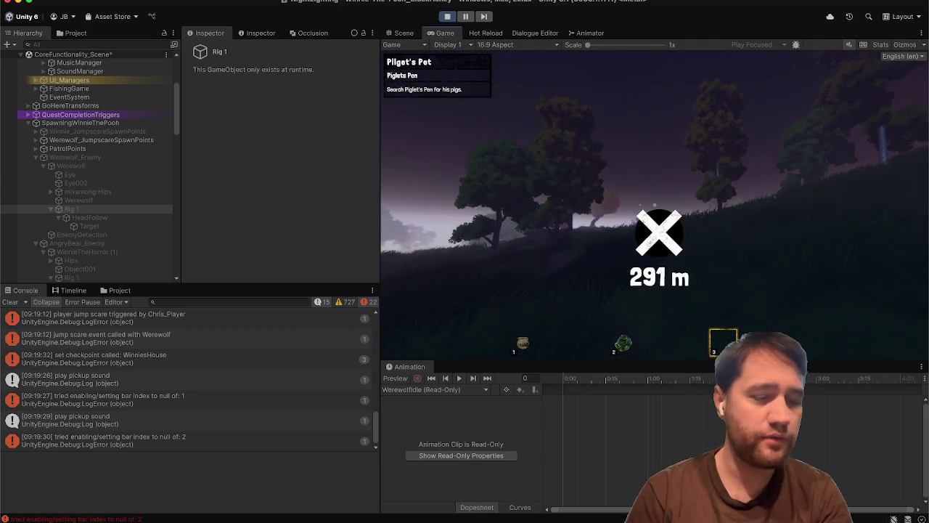
pyautogui.press('w')
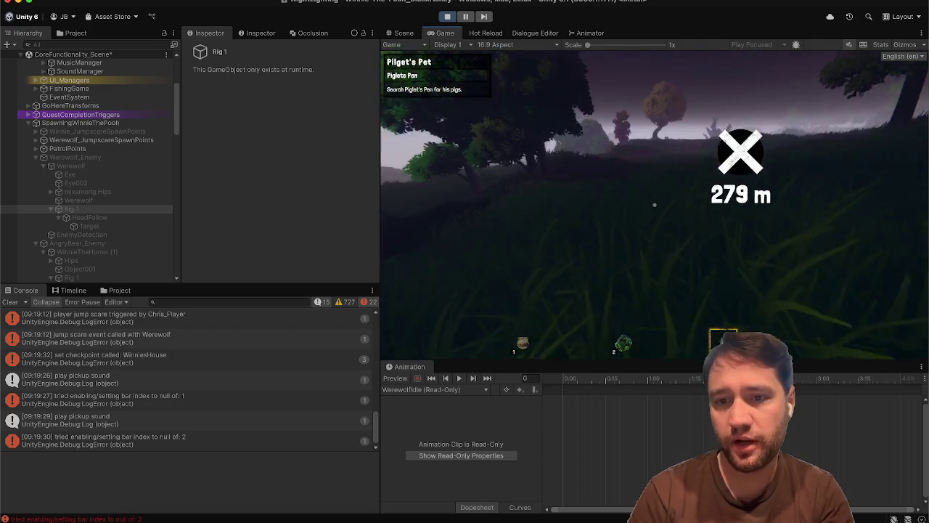
pyautogui.press('Escape')
pyautogui.press('Escape')
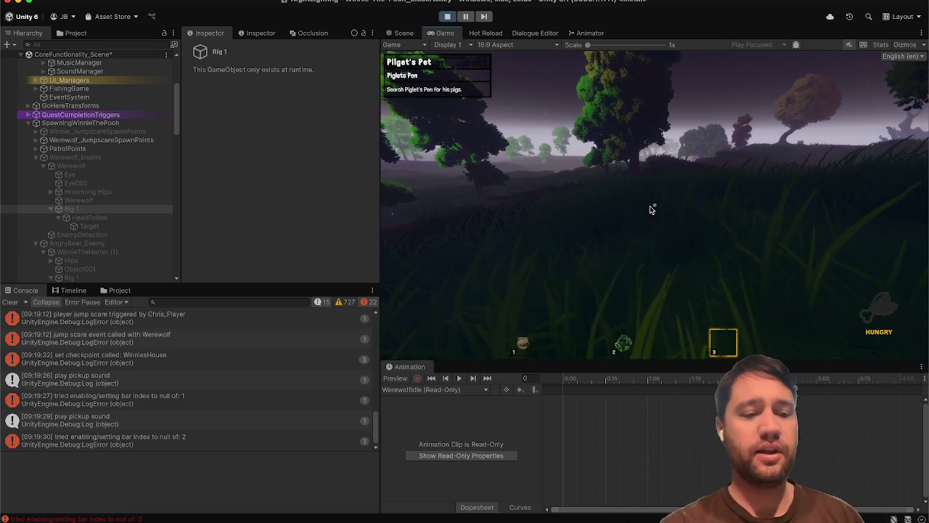
# Resume and walk through the tall grass under the big tree to the picnic camp.
pyautogui.click(651, 209)
pyautogui.press('w')
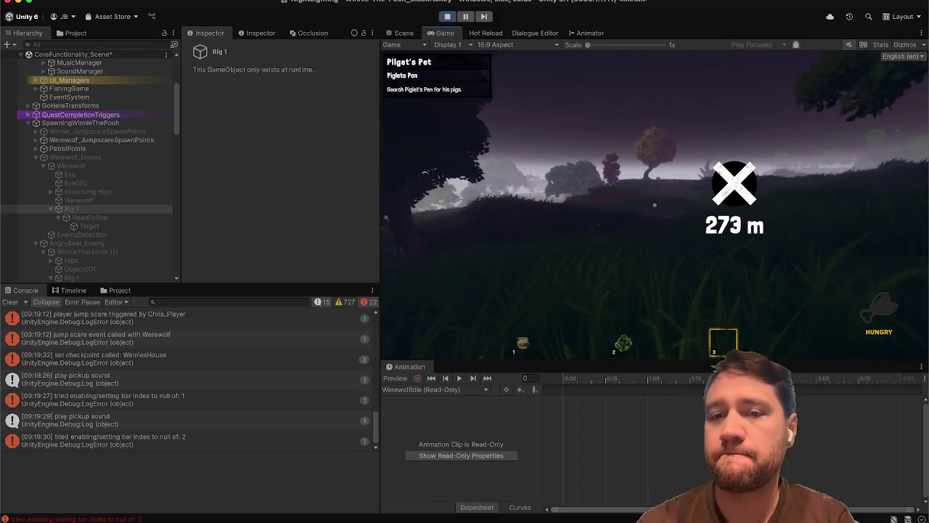
pyautogui.press('w')
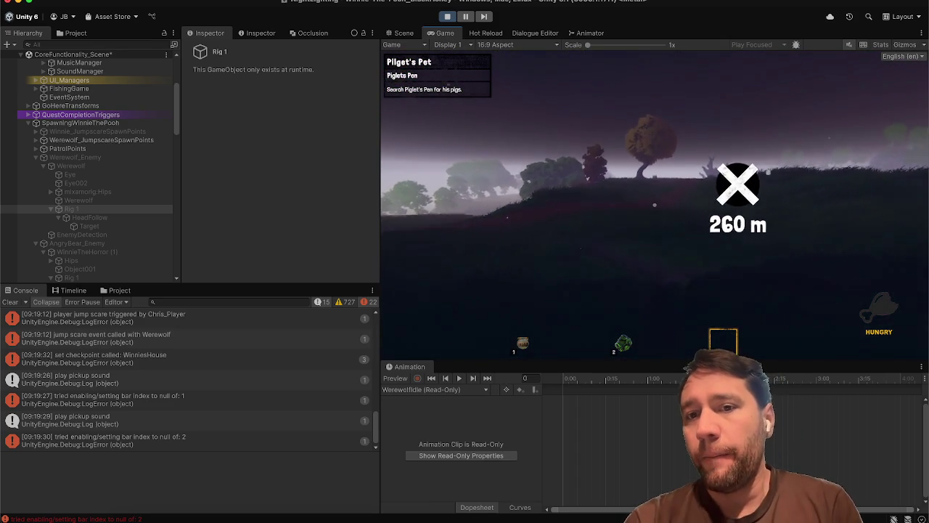
pyautogui.press('w')
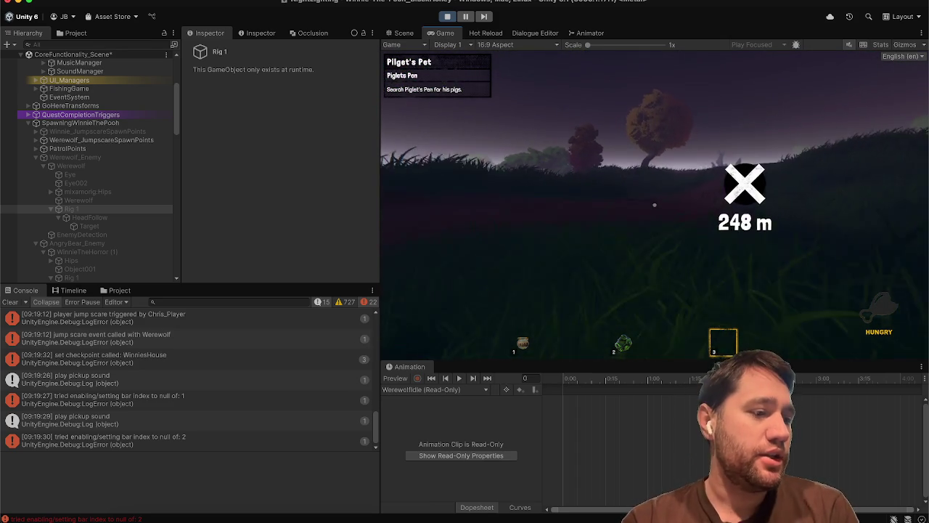
pyautogui.press('w')
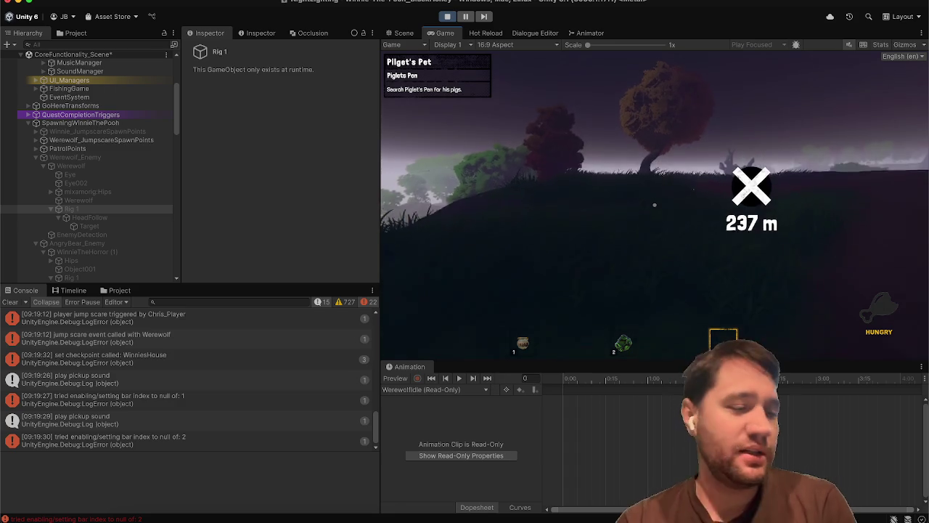
pyautogui.press('w')
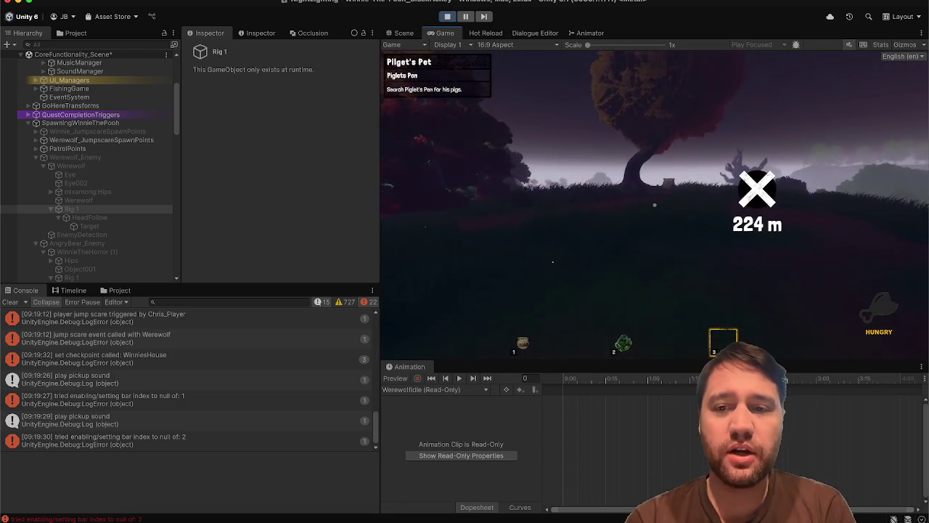
pyautogui.press('w')
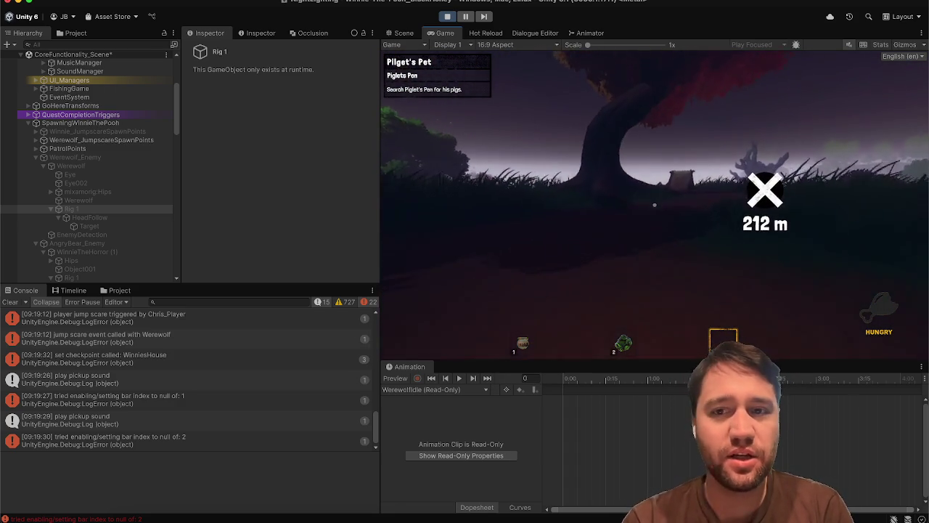
pyautogui.press('w')
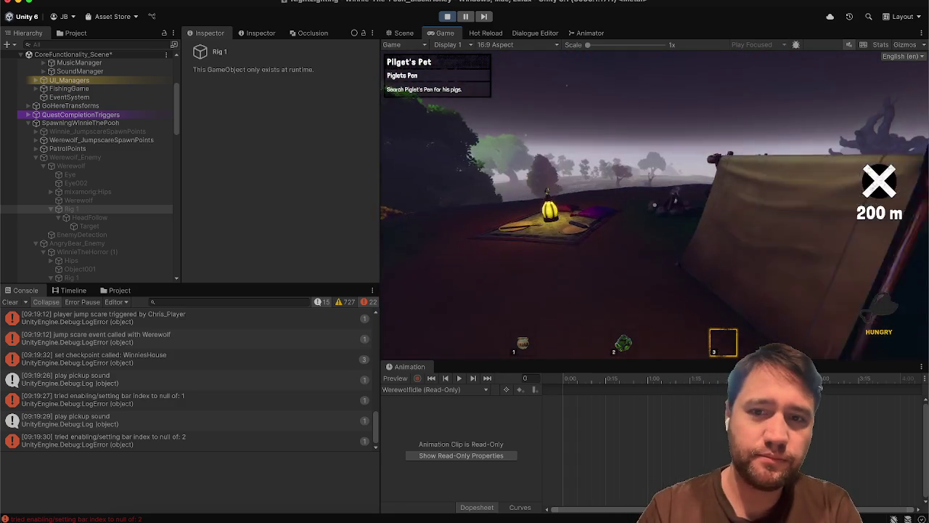
# Pick up the knife from the picnic blanket, back away, and drop it.
pyautogui.press('e')
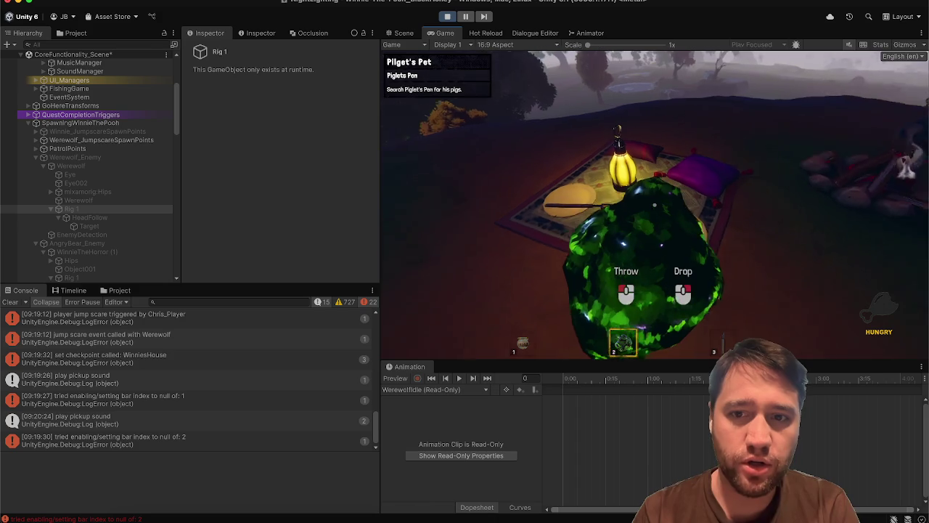
pyautogui.press('s')
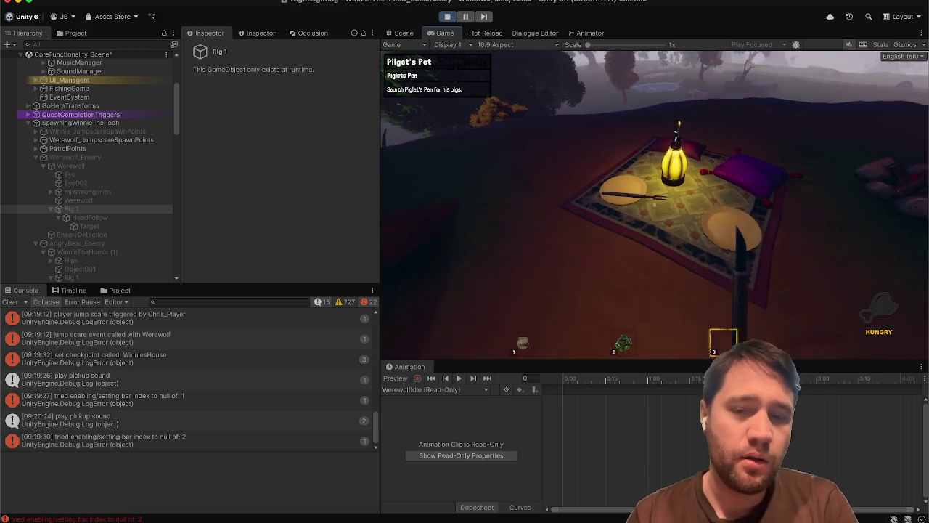
pyautogui.press('q')
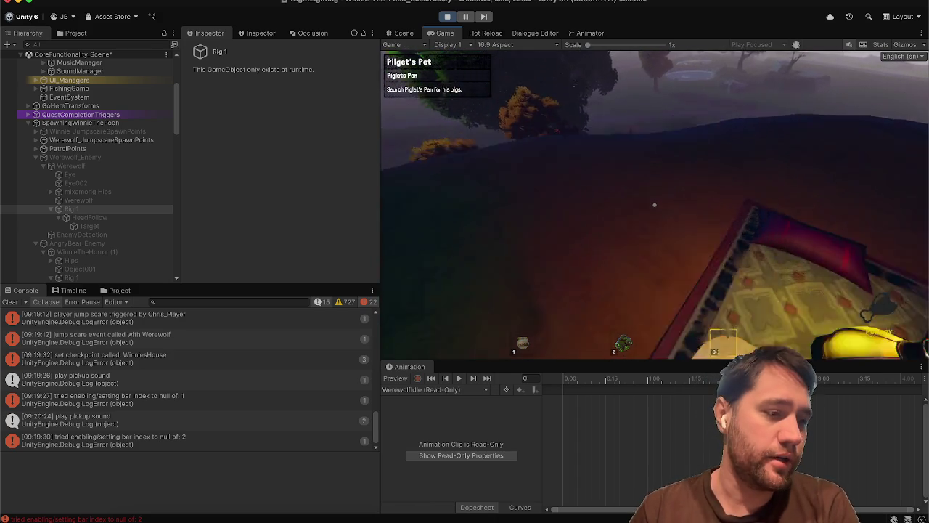
pyautogui.moveTo(653, 205)
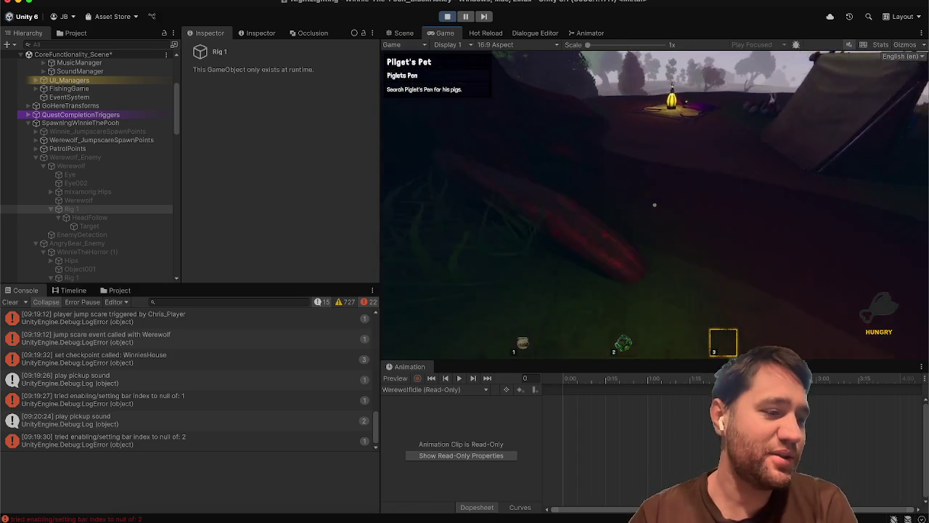
# Walk past the big tree toward the Piglet's Pen barn and pause the game.
pyautogui.press('w')
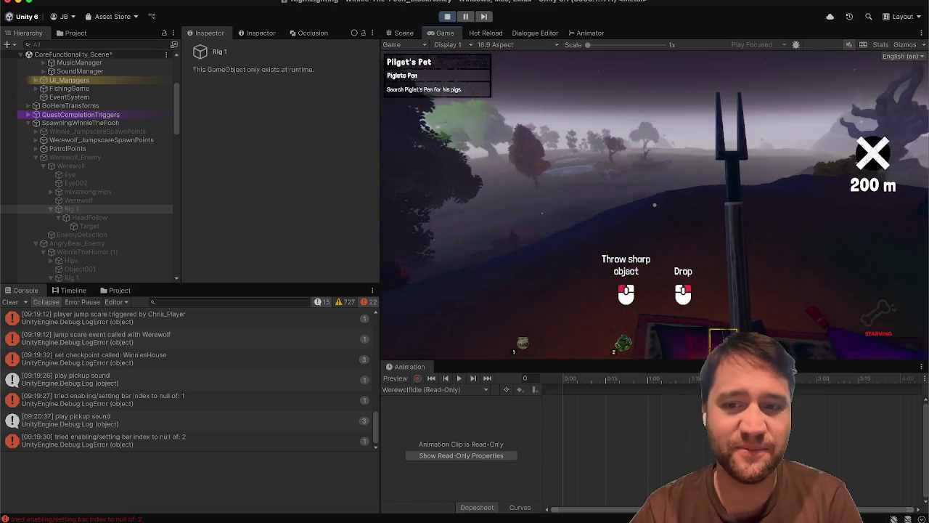
pyautogui.press('w')
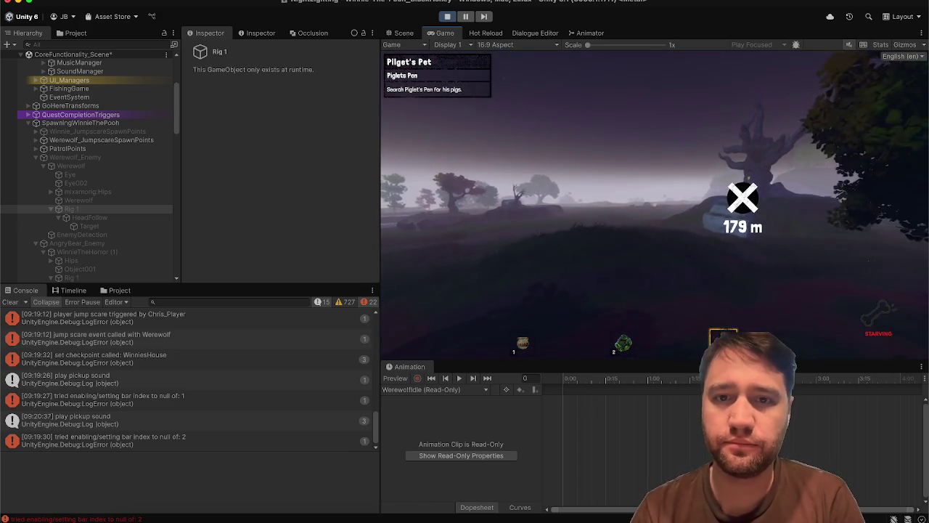
pyautogui.press('w')
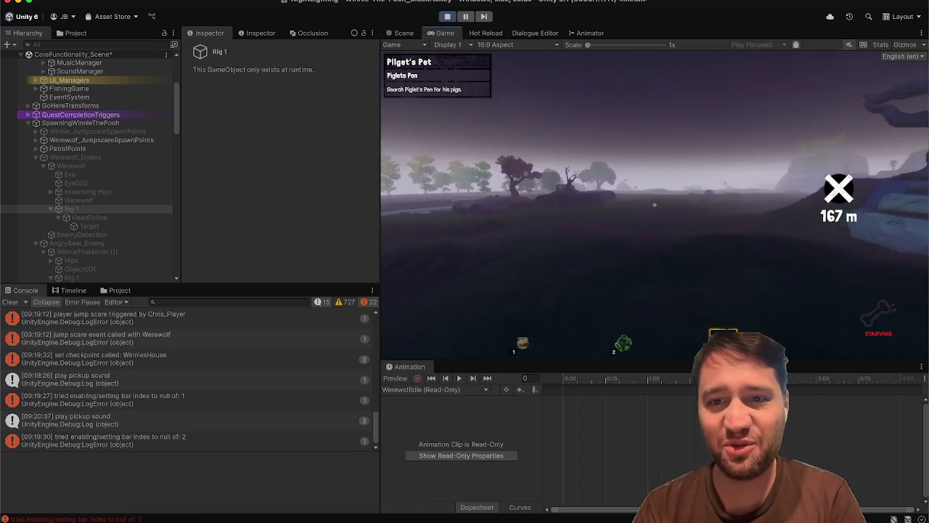
pyautogui.press('w')
pyautogui.press('w')
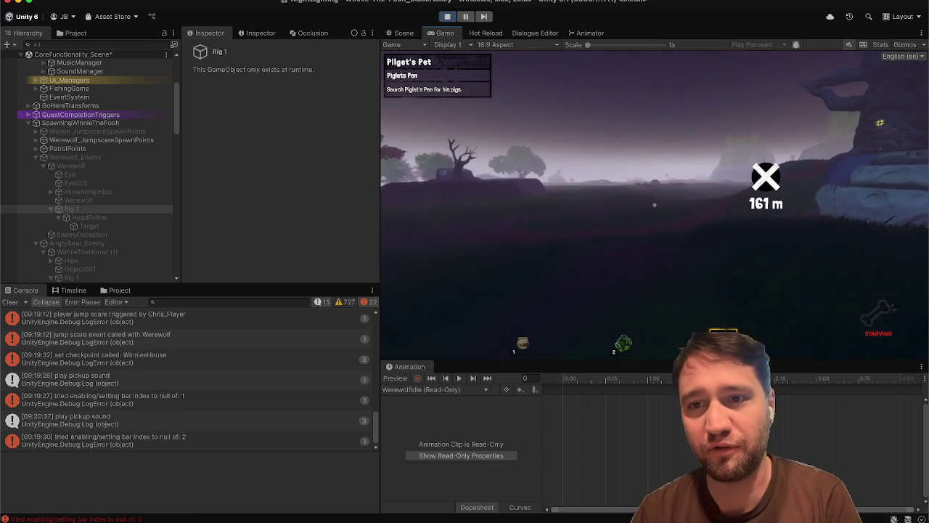
pyautogui.press('w')
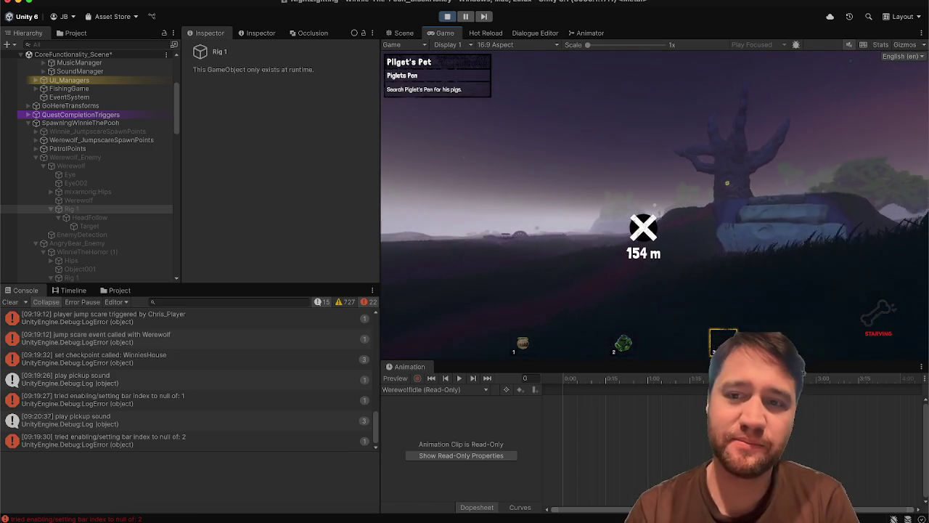
pyautogui.press('w')
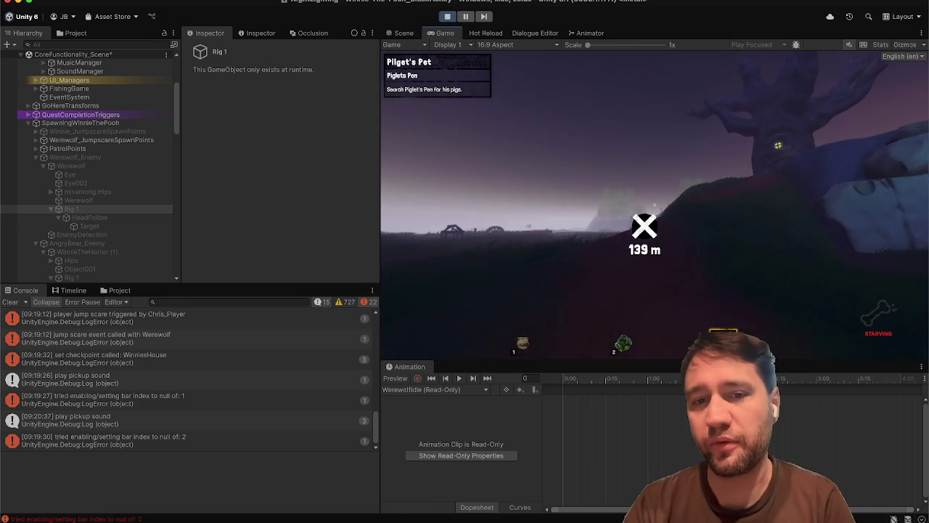
pyautogui.press('w')
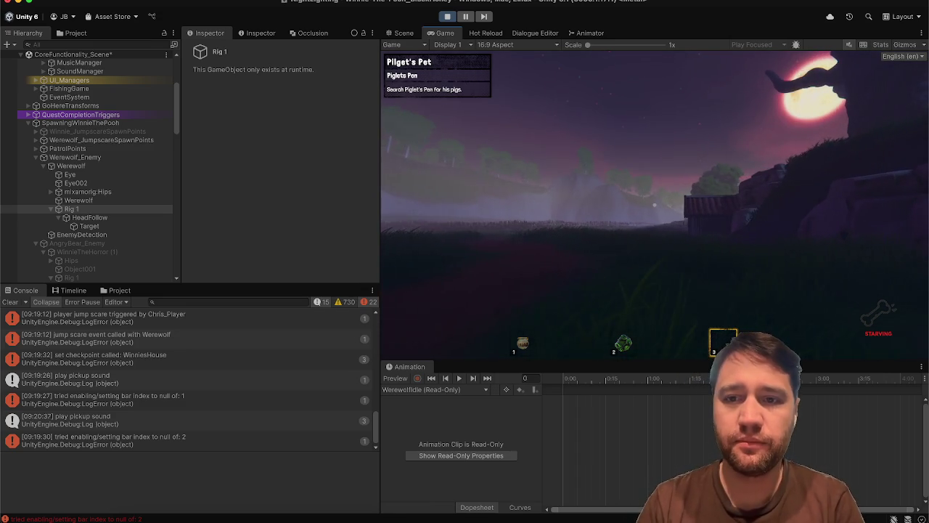
pyautogui.press('w')
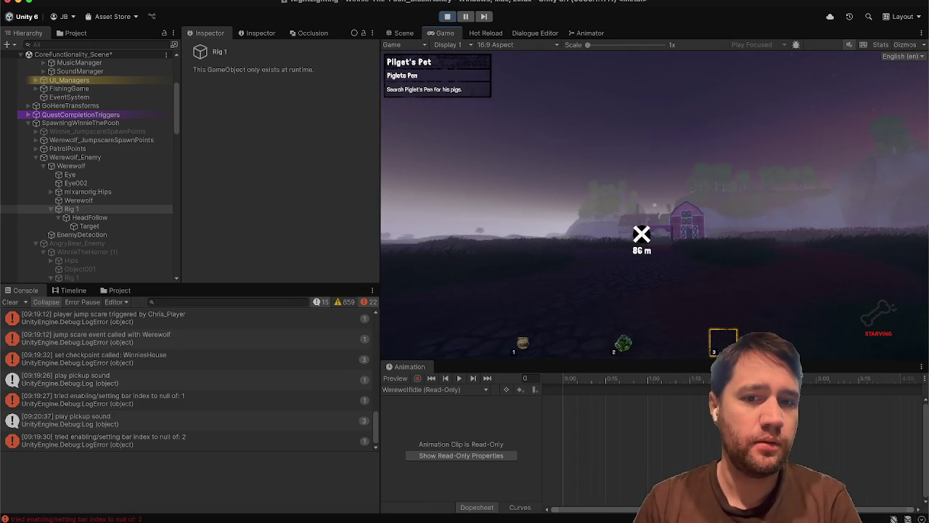
pyautogui.press('Escape')
pyautogui.click(124, 219)
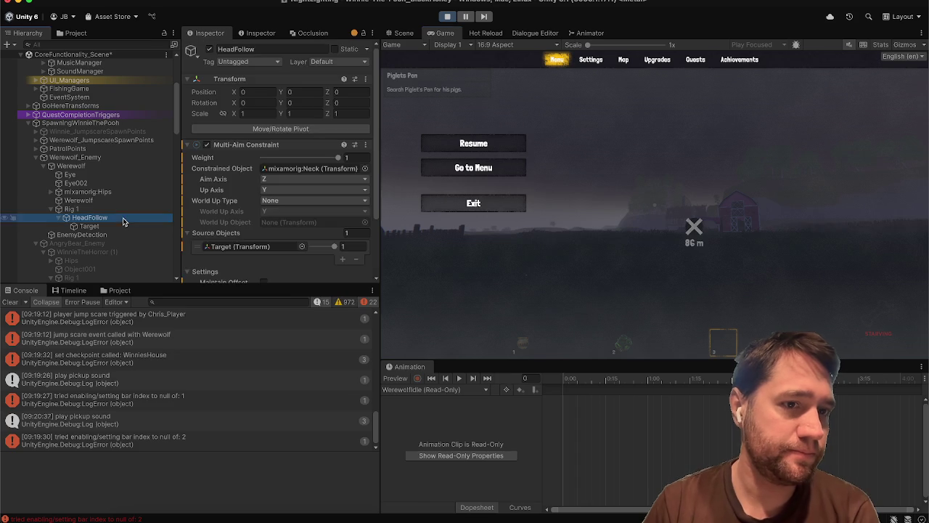
# Inspect HeadFollow's Target and Multi-Aim Constraint settings, then resume the game.
pyautogui.click(90, 226)
pyautogui.click(90, 217)
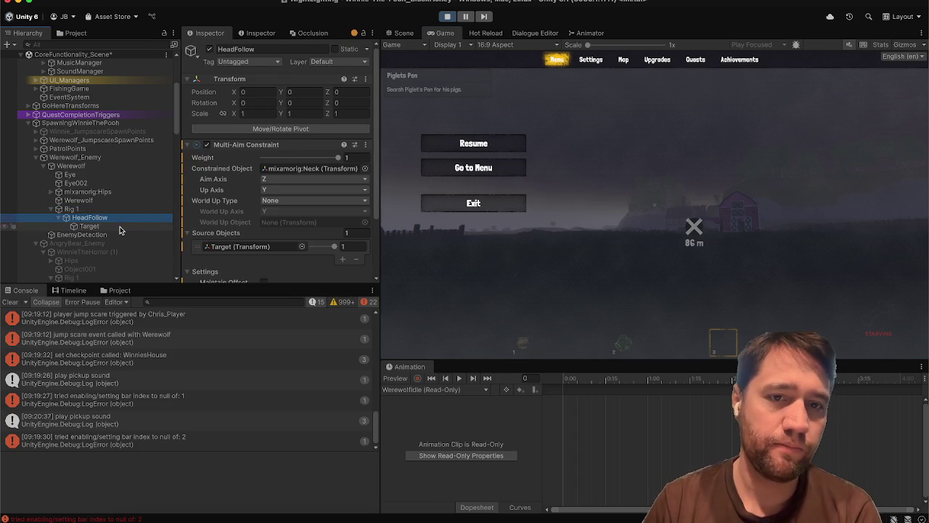
pyautogui.scroll(-3, 269, 204)
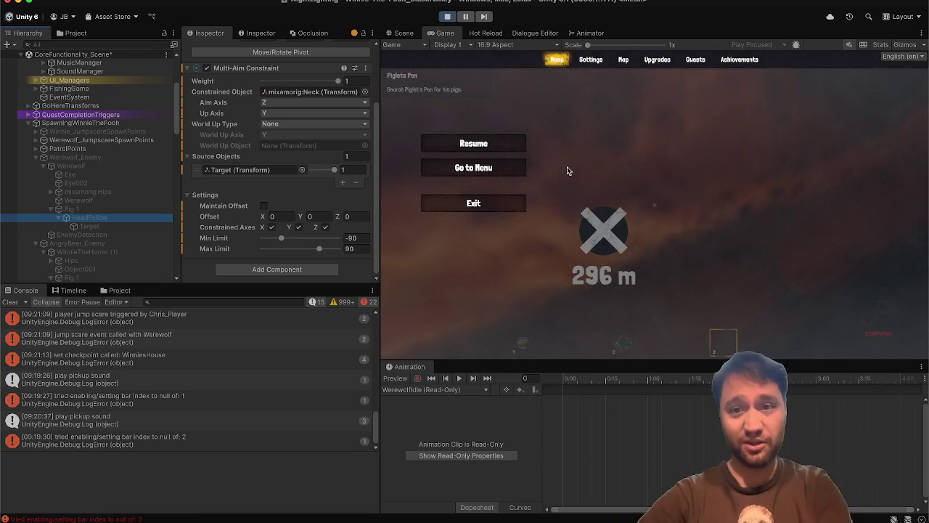
pyautogui.click(506, 148)
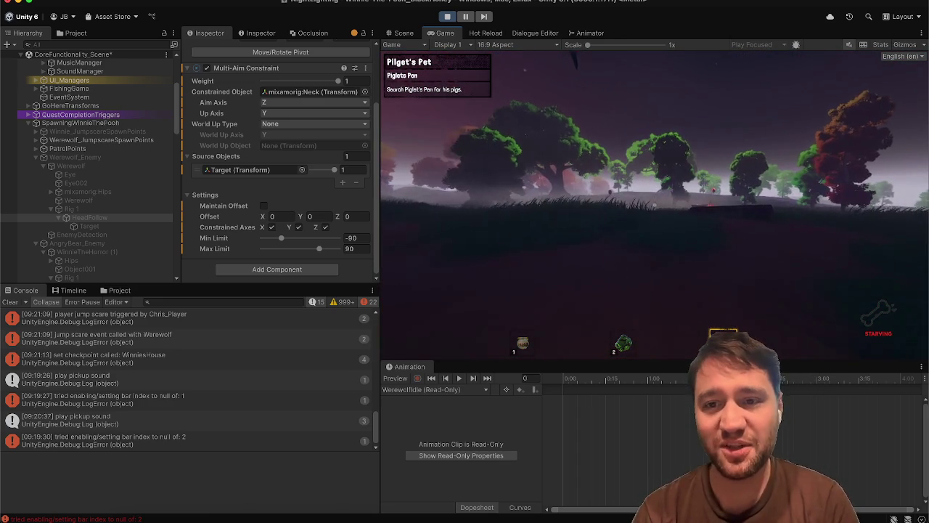
# Walk to the picnic table, drop the held disc there, and switch to the honey pot.
pyautogui.press('w')
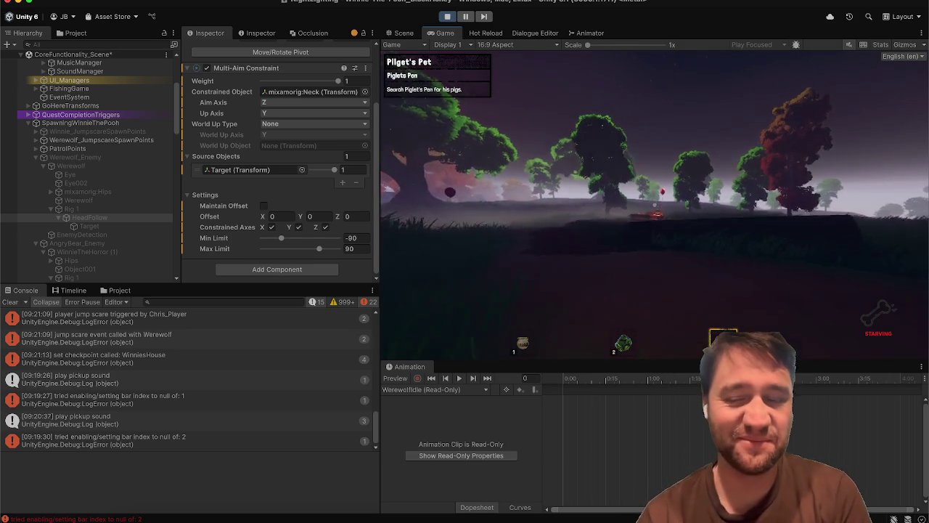
pyautogui.press('w')
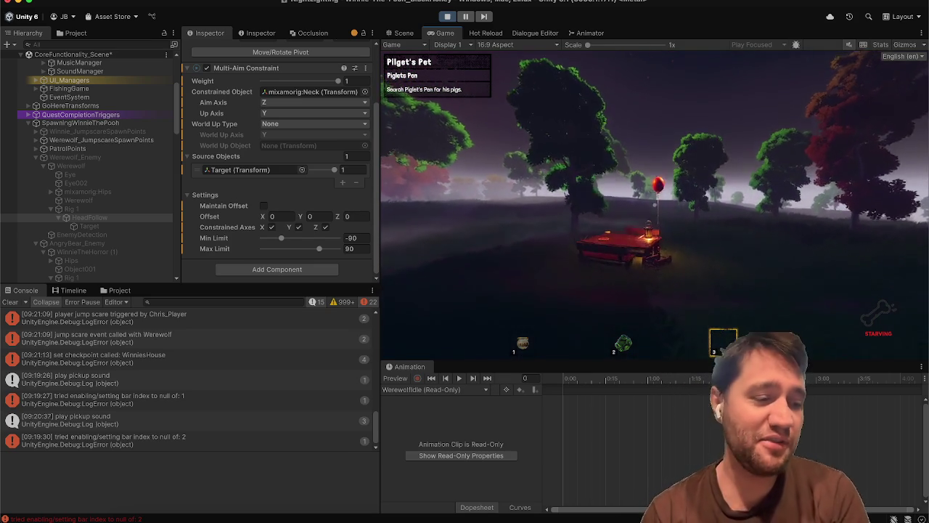
pyautogui.press('w')
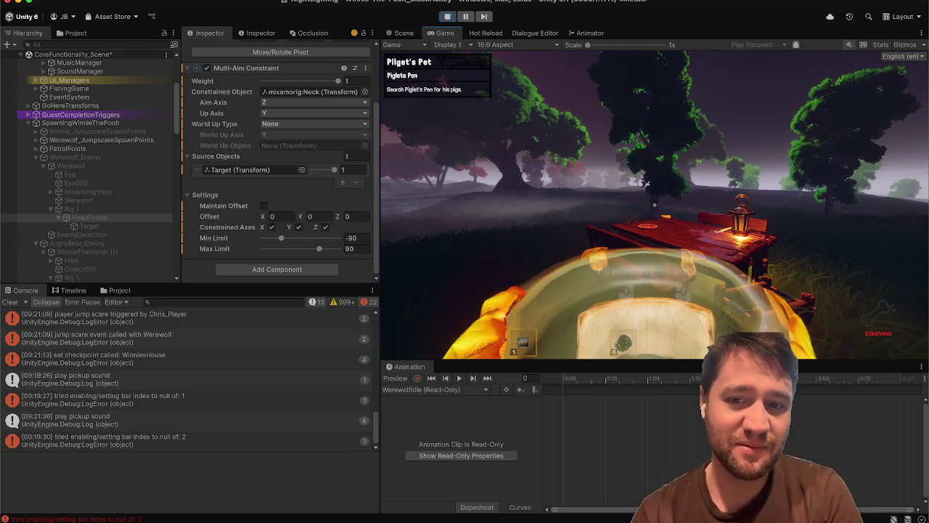
pyautogui.press('2')
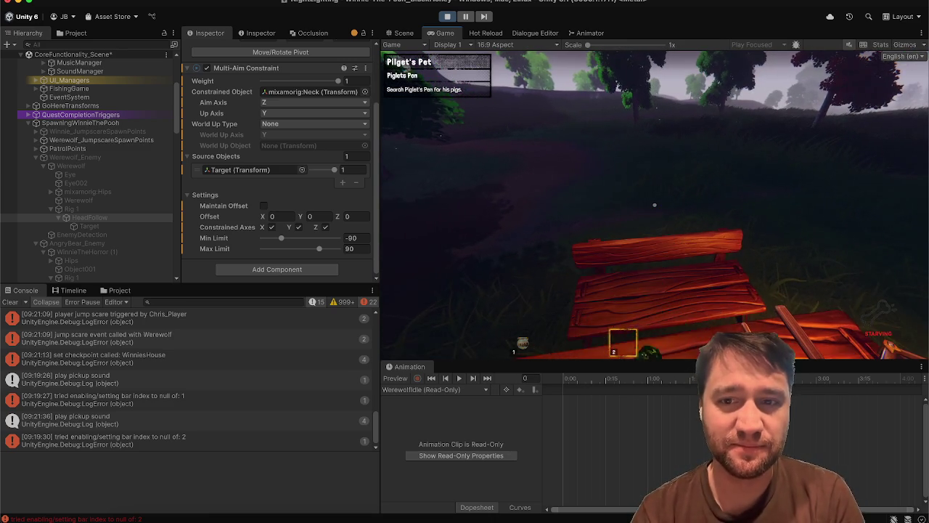
pyautogui.press('w')
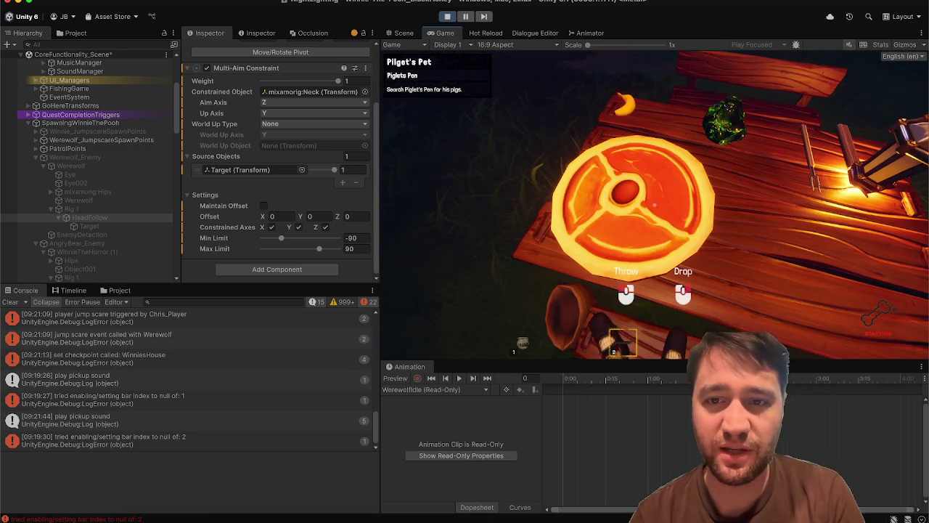
pyautogui.press('s')
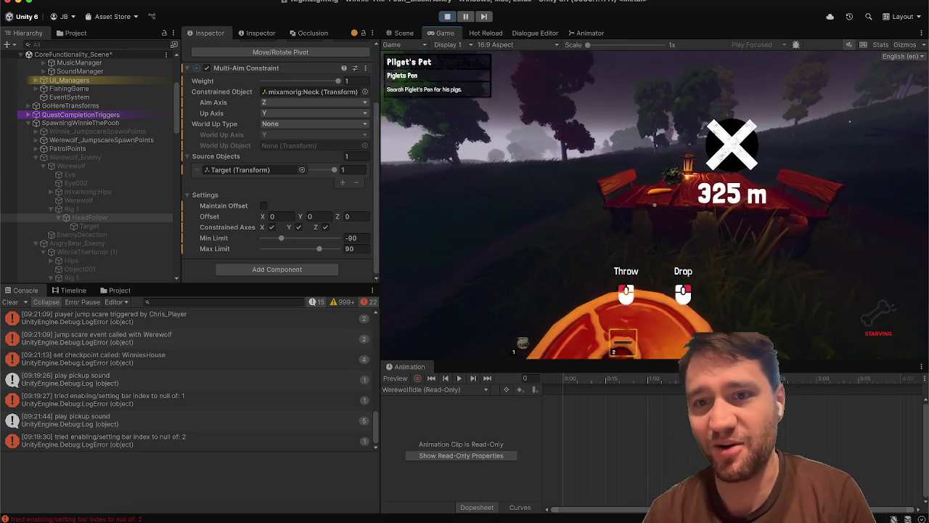
pyautogui.rightClick(654, 206)
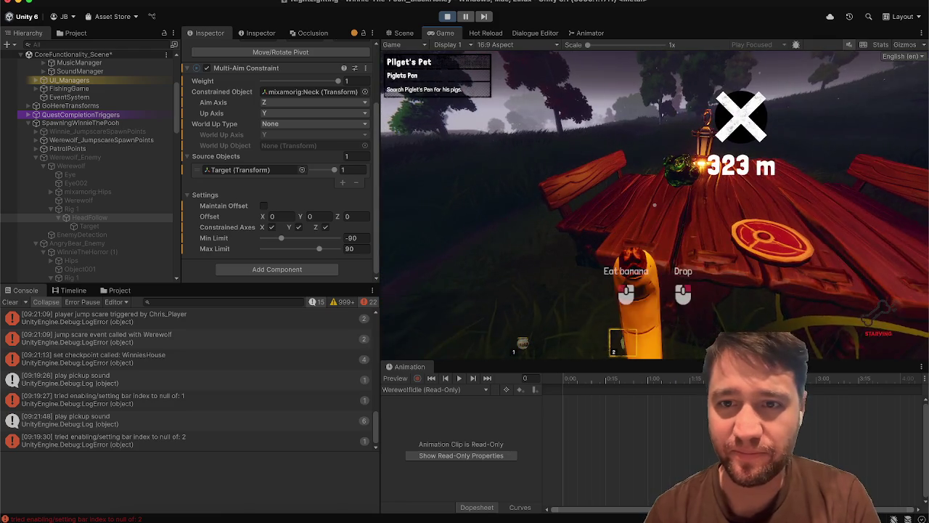
pyautogui.press('1')
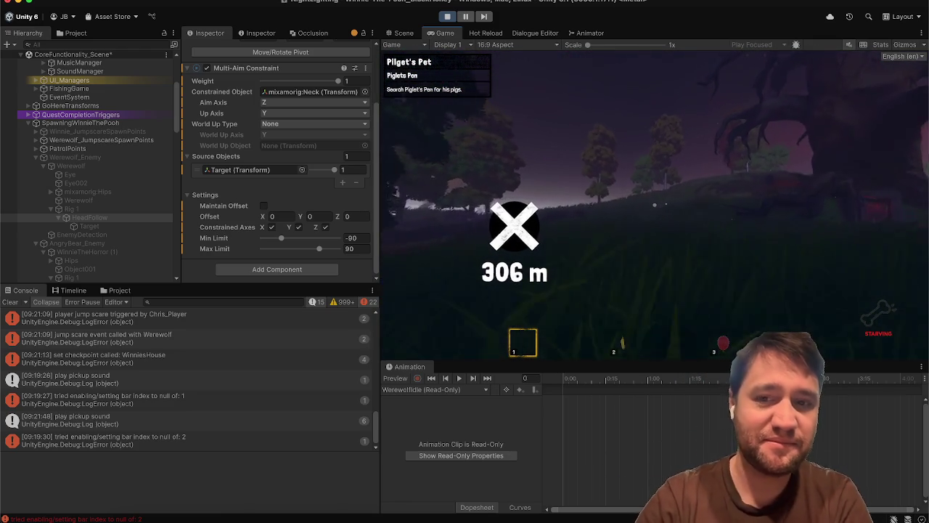
# Walk through the tall grass past the big tree into the moonlit field.
pyautogui.press('w')
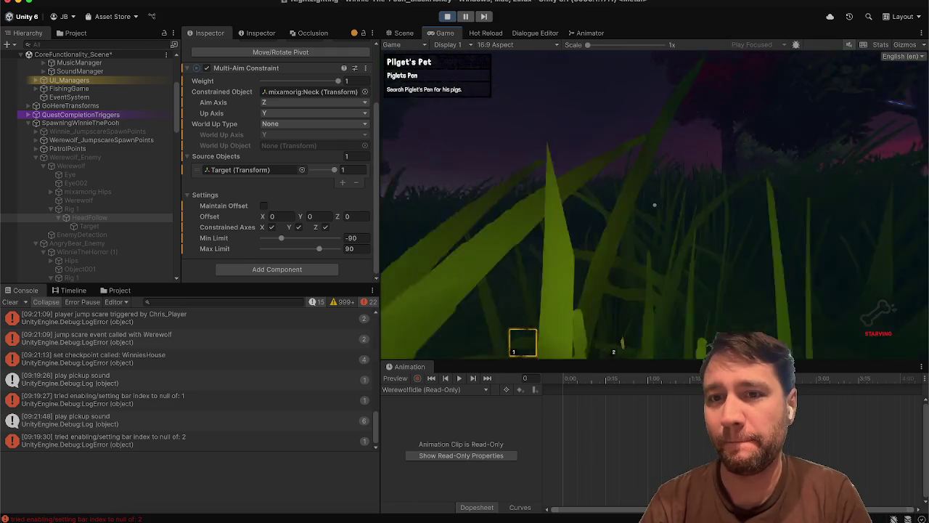
pyautogui.press('w')
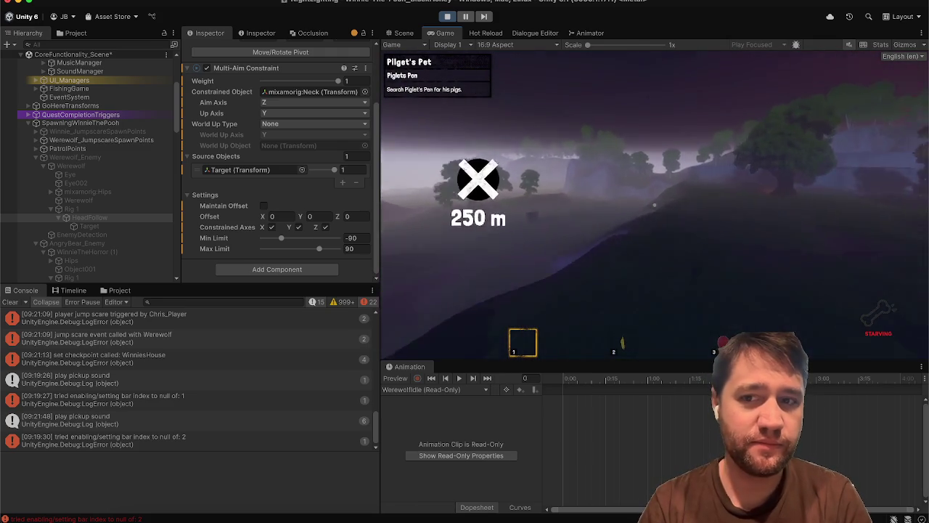
pyautogui.press('w')
pyautogui.press('w')
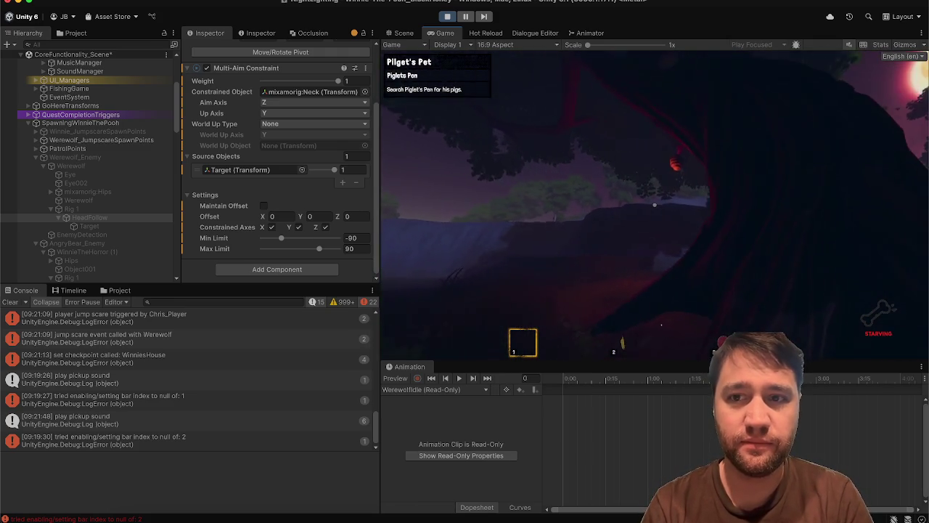
pyautogui.press('w')
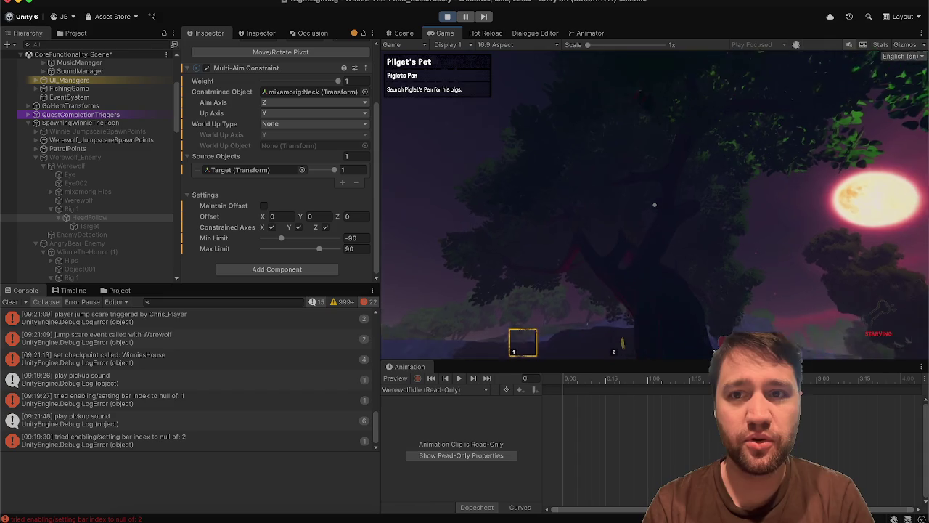
pyautogui.press('w')
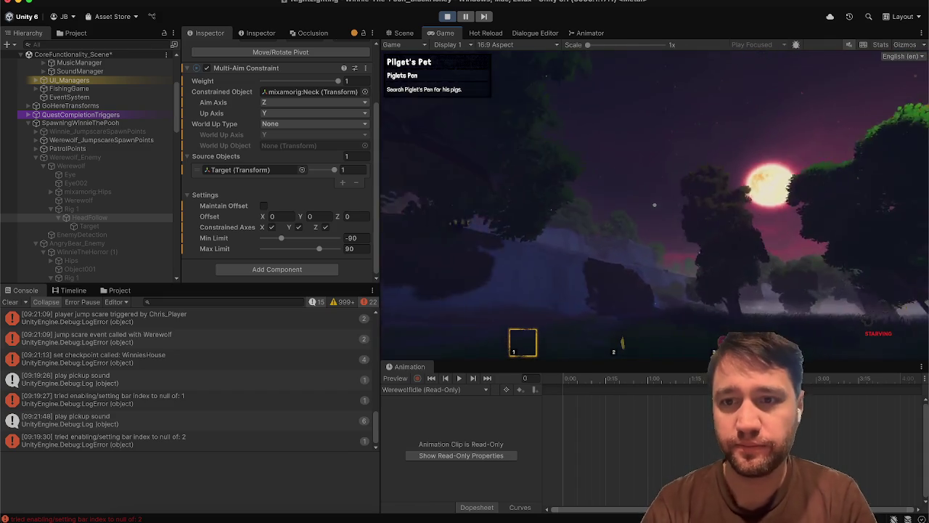
pyautogui.press('w')
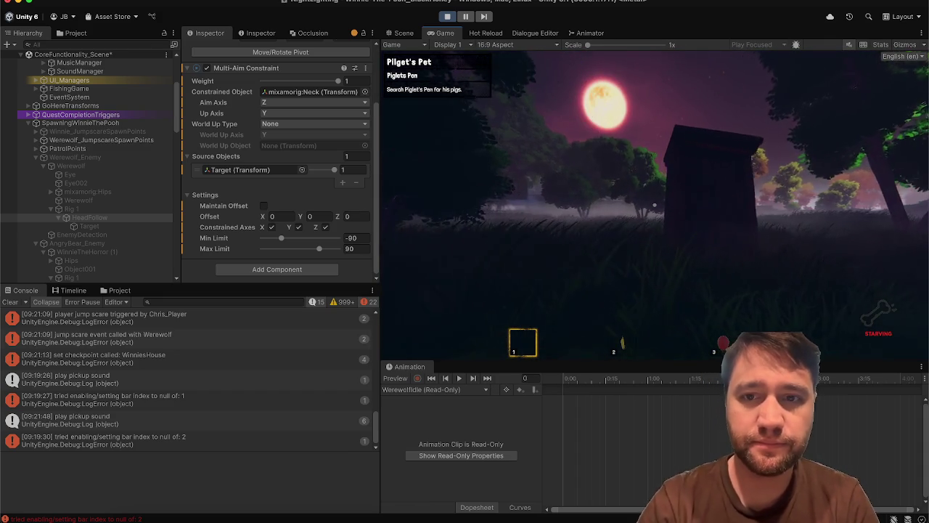
pyautogui.press('w')
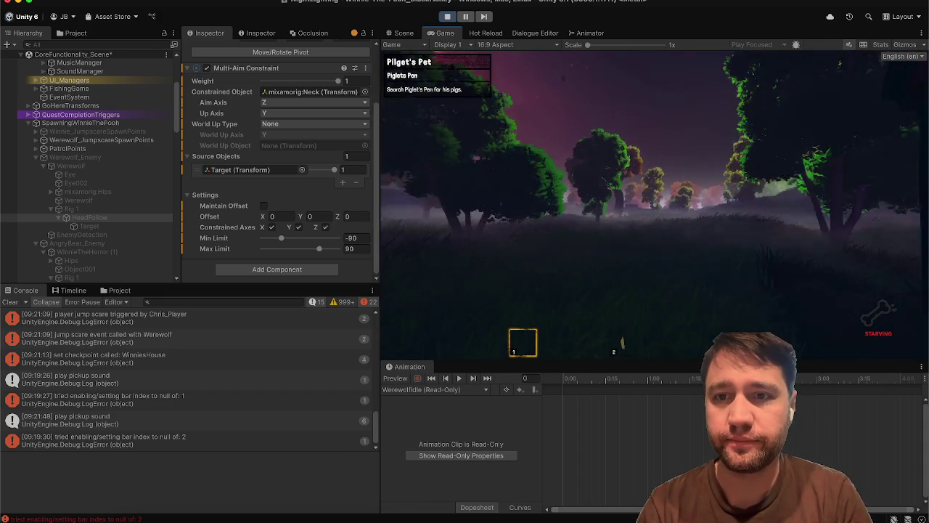
# Pause and stop the playtest, then switch to Safari's Freesound jumpscare sound page.
pyautogui.press('Escape')
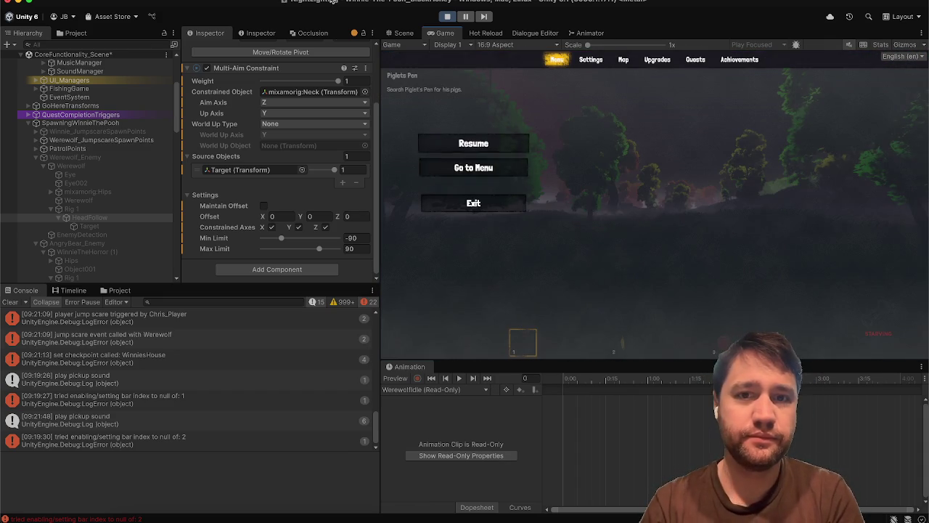
pyautogui.click(447, 17)
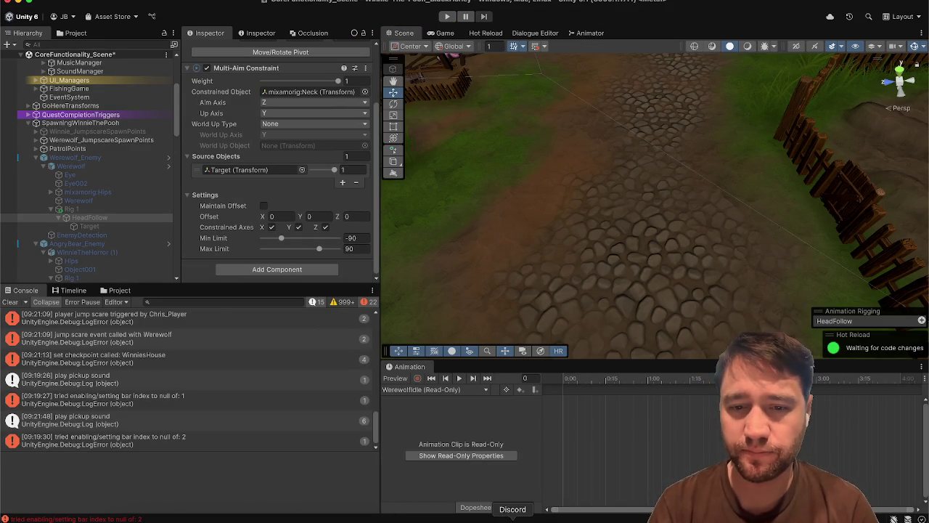
pyautogui.click(169, 517)
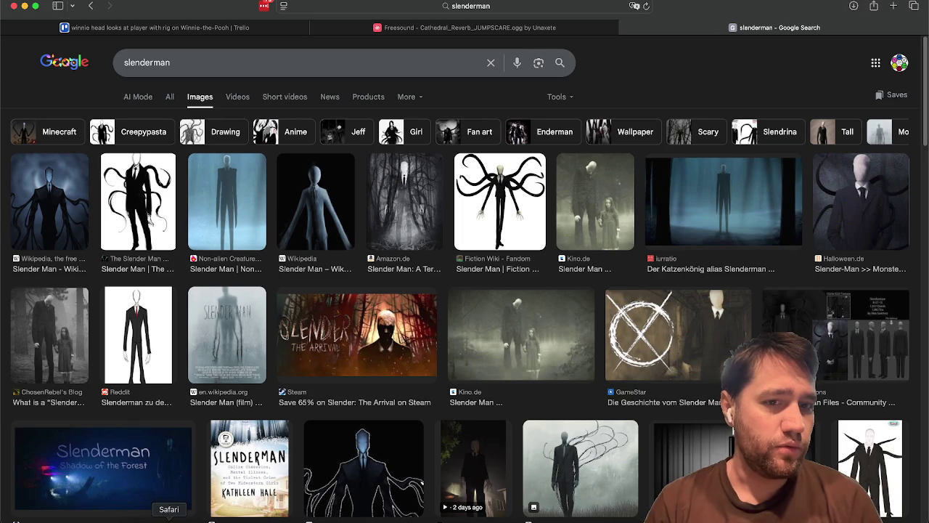
pyautogui.hotkey('ctrl', 'shift', 'Tab')
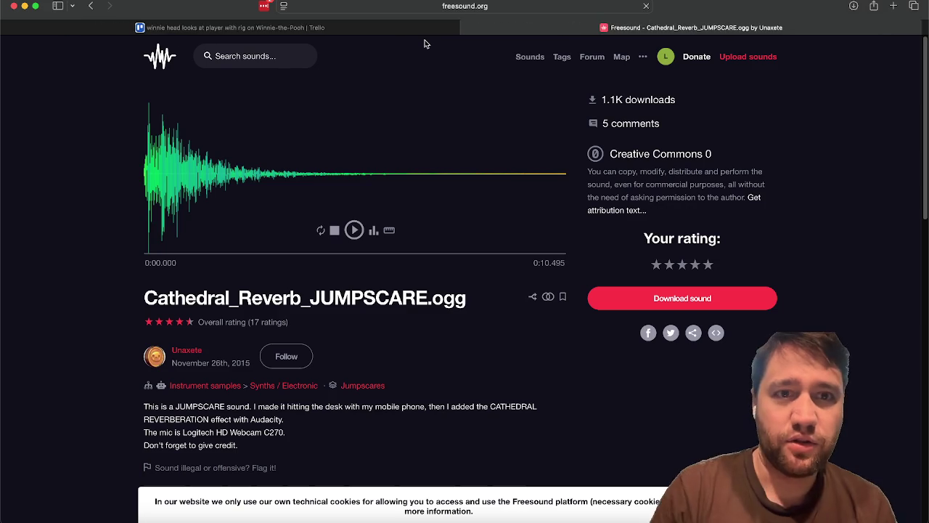
# Mark the Winnie head-rig card and its checklist item complete on the Trello board.
pyautogui.hotkey('ctrl', 'shift', 'Tab')
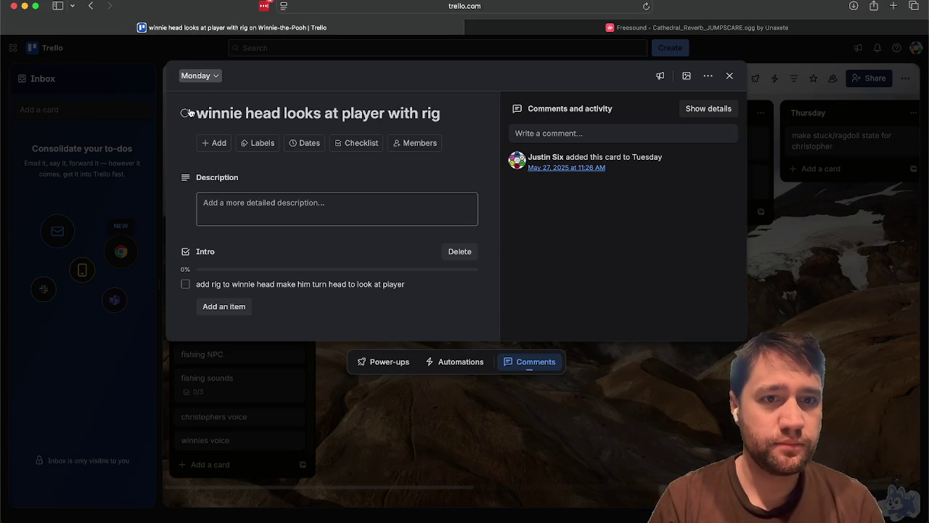
pyautogui.click(186, 112)
pyautogui.click(185, 284)
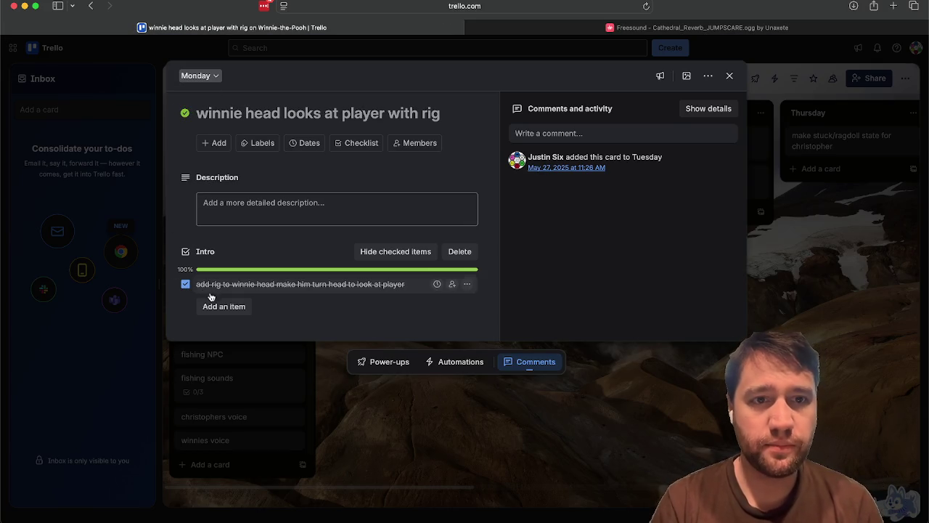
pyautogui.click(298, 451)
# Add a 'werewolf head look at player with rig' card to Monday and mark it complete.
pyautogui.click(390, 259)
pyautogui.write('werewolf head look at player wit')
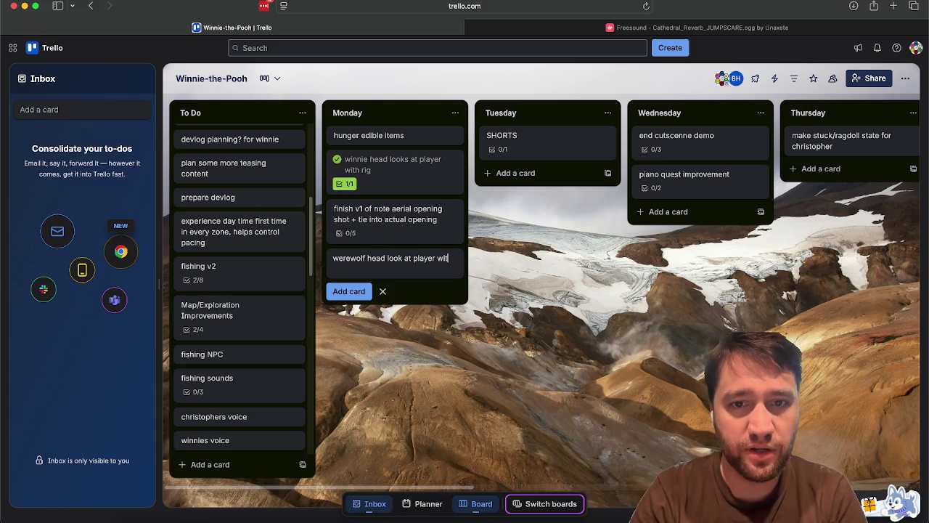
pyautogui.write('h rig')
pyautogui.press('Return')
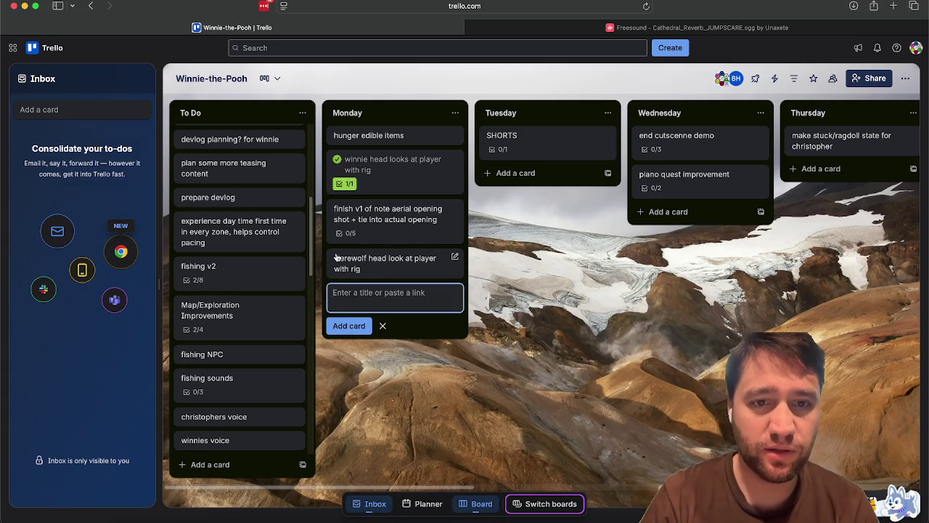
pyautogui.click(331, 266)
pyautogui.click(400, 273)
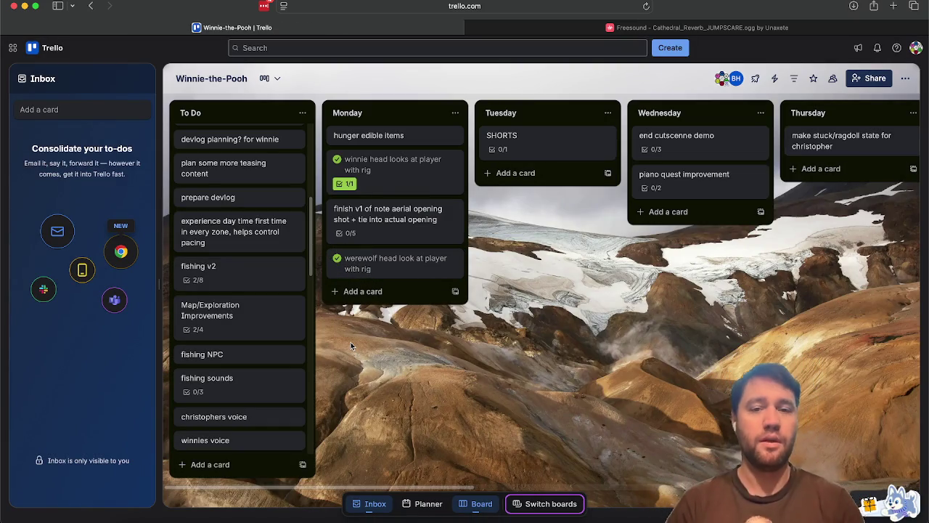
pyautogui.click(386, 231)
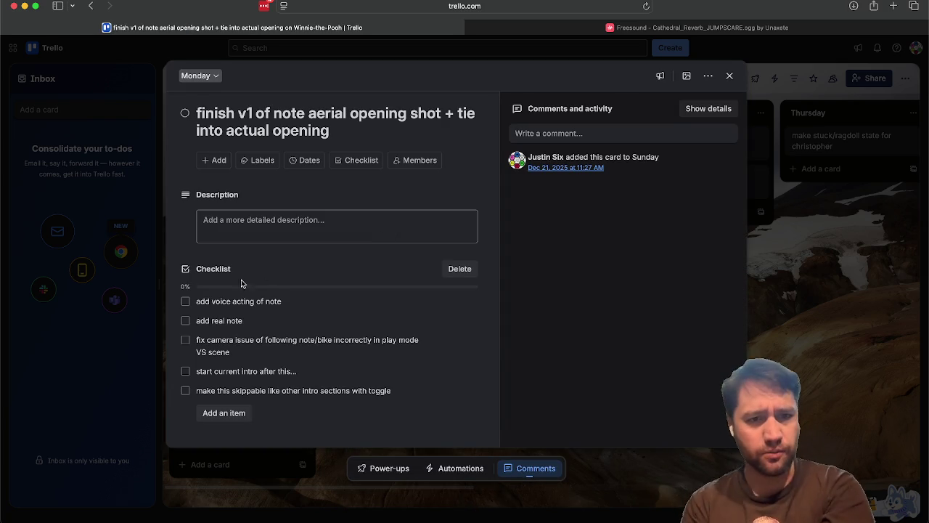
# Check off the camera-fix item and move 'add voice acting of note' and 'add real note' to the bottom.
pyautogui.click(185, 341)
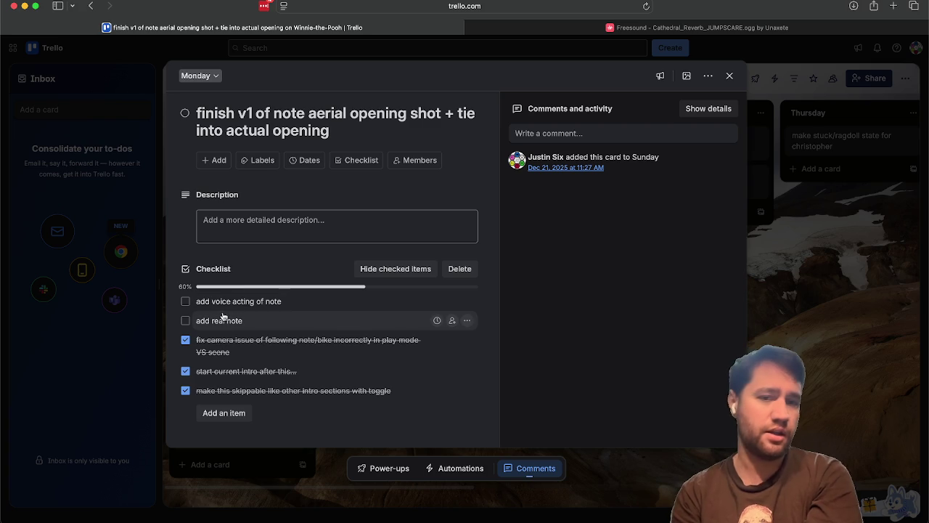
pyautogui.moveTo(218, 299); pyautogui.dragTo(226, 390)
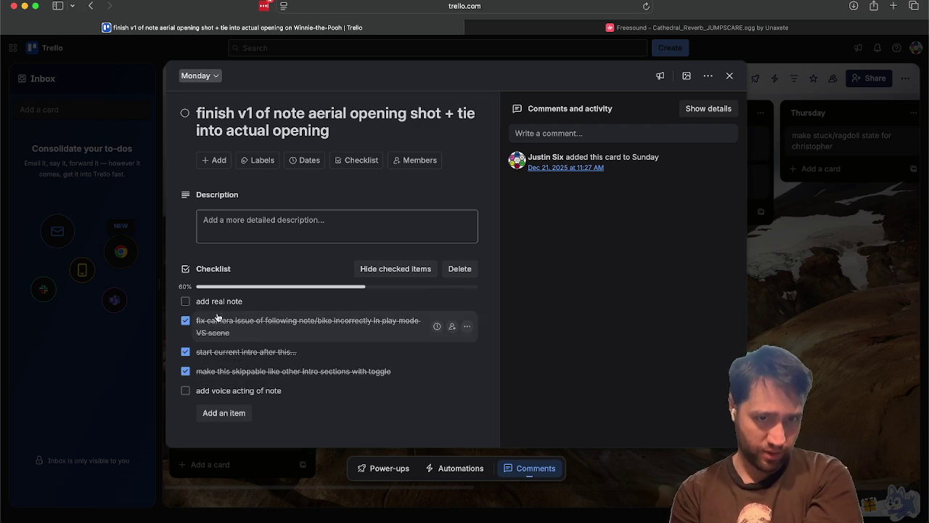
pyautogui.moveTo(218, 303); pyautogui.dragTo(219, 392)
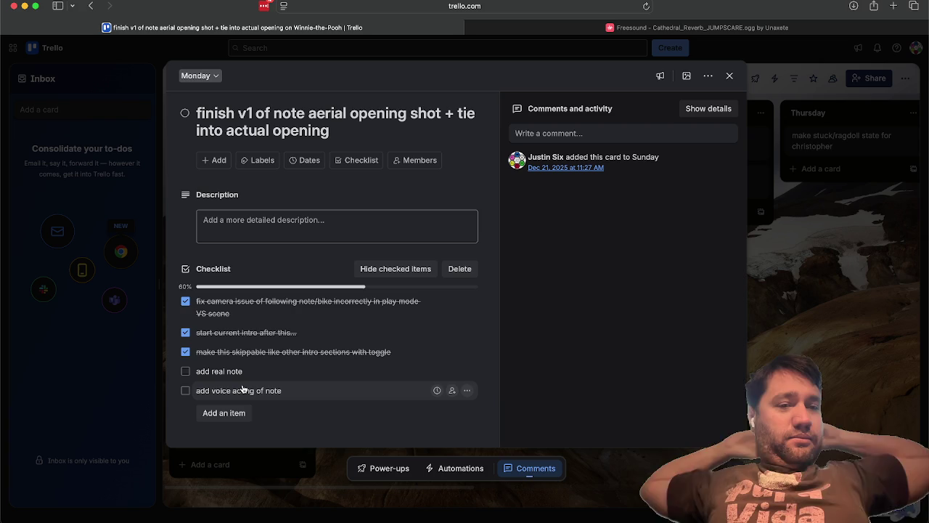
pyautogui.click(803, 310)
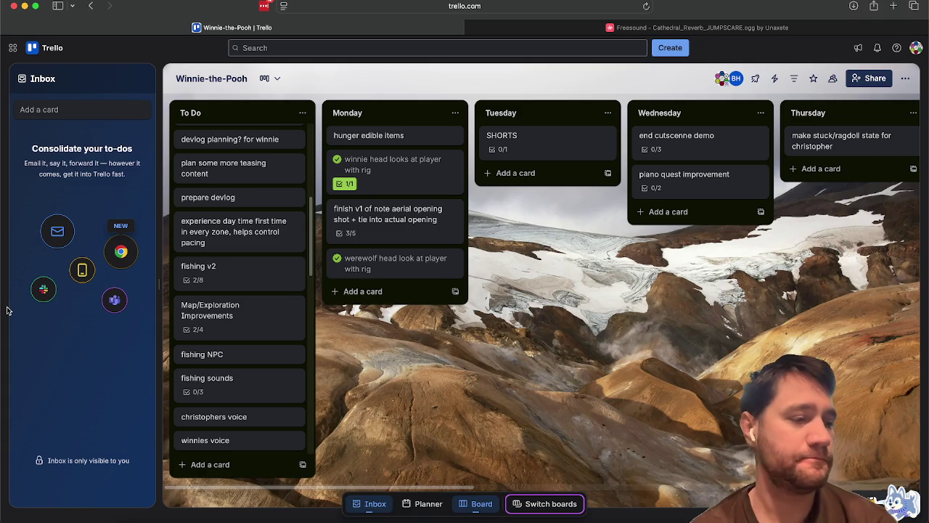
pyautogui.click(588, 517)
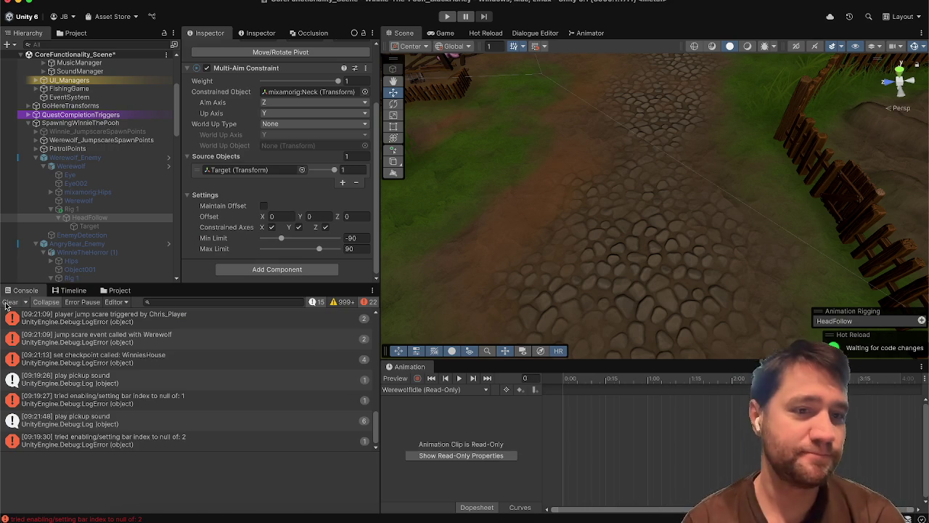
# Clear the console, enlarge the hierarchy panel, and collapse Werewolf_Enemy's Box Collider component.
pyautogui.click(9, 301)
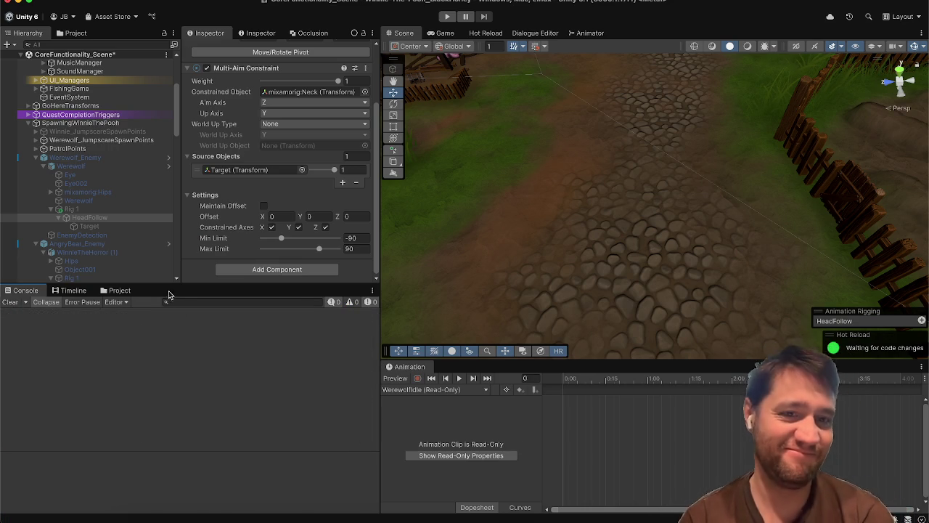
pyautogui.moveTo(168, 286); pyautogui.dragTo(171, 336)
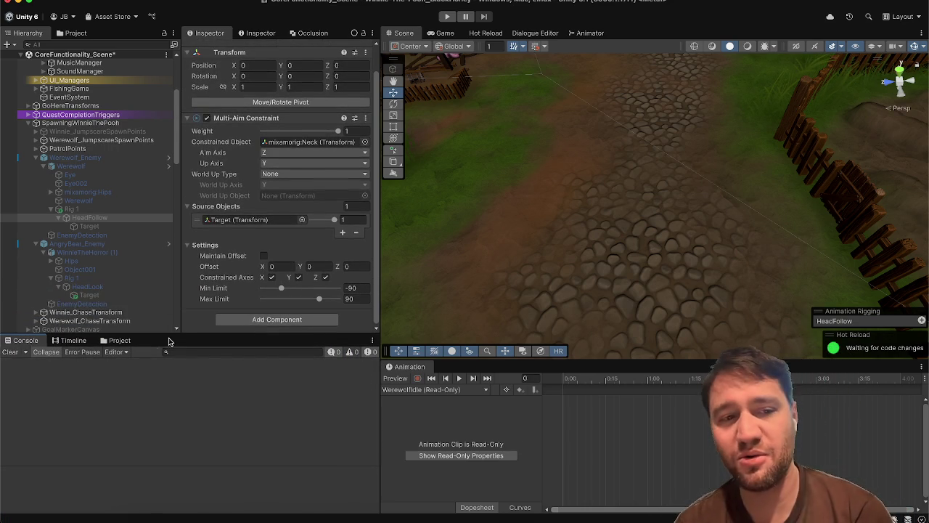
pyautogui.click(115, 159)
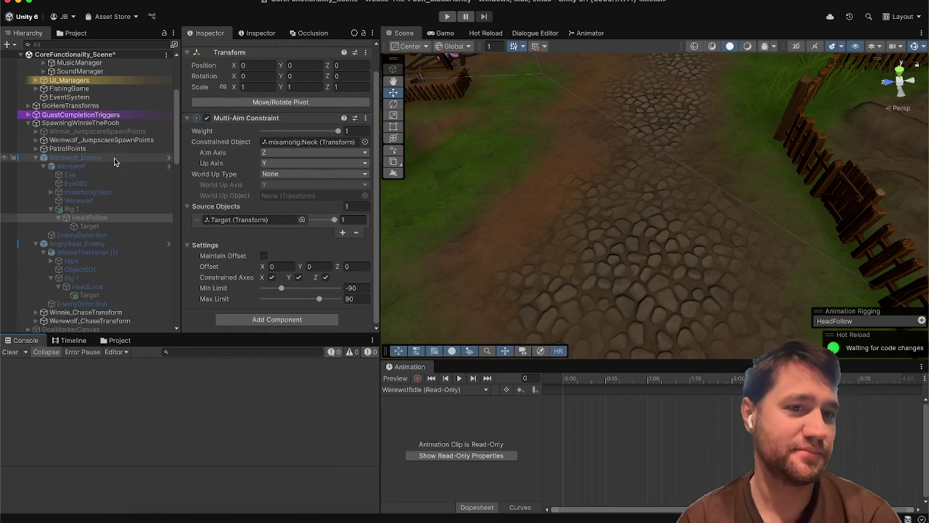
pyautogui.click(233, 241)
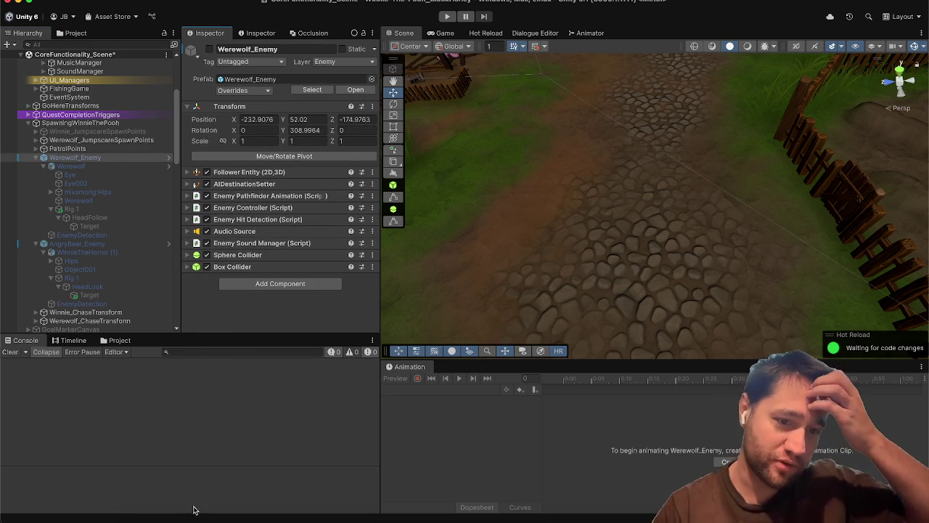
pyautogui.click(169, 518)
# Search Google for 'ho ho ho whqt does it mean christmas' and expand the AI overview.
pyautogui.press('super+t')
pyautogui.write('ho')
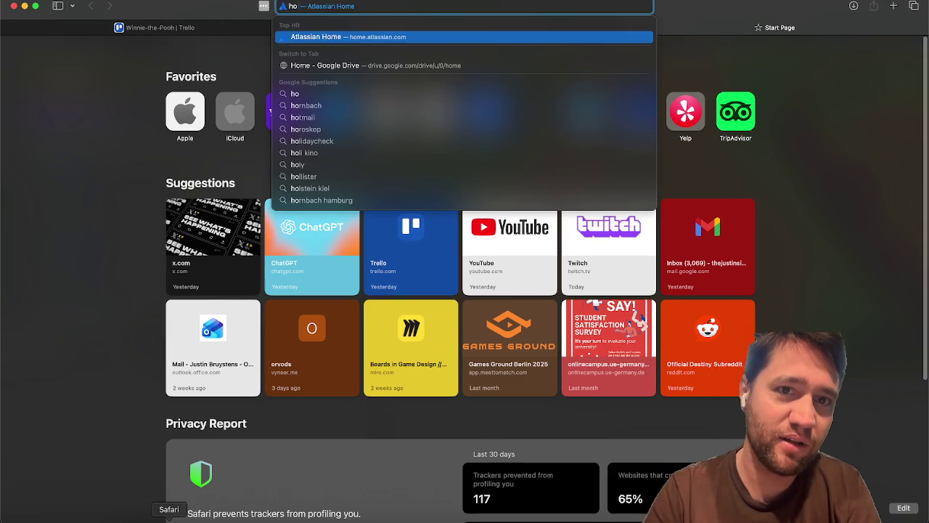
pyautogui.write(' ho ho whqt')
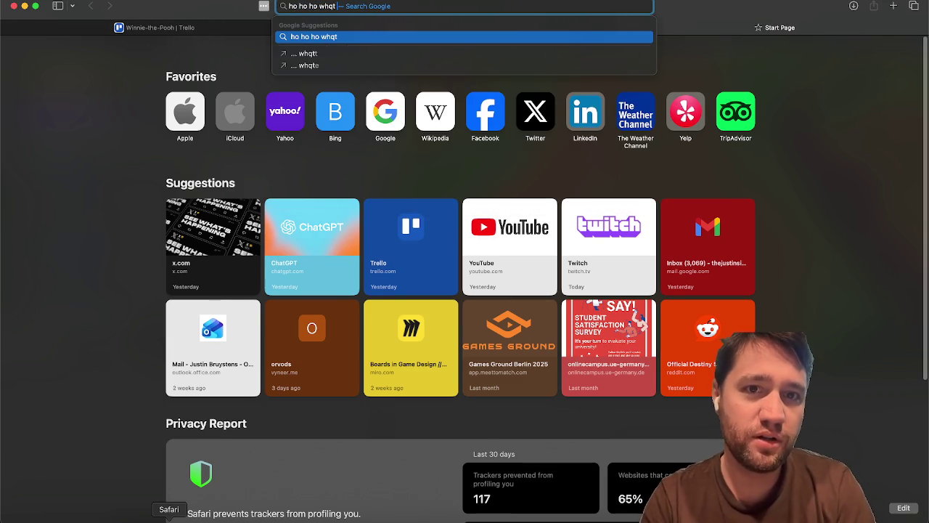
pyautogui.write(' does it mean christmas')
pyautogui.press('Return')
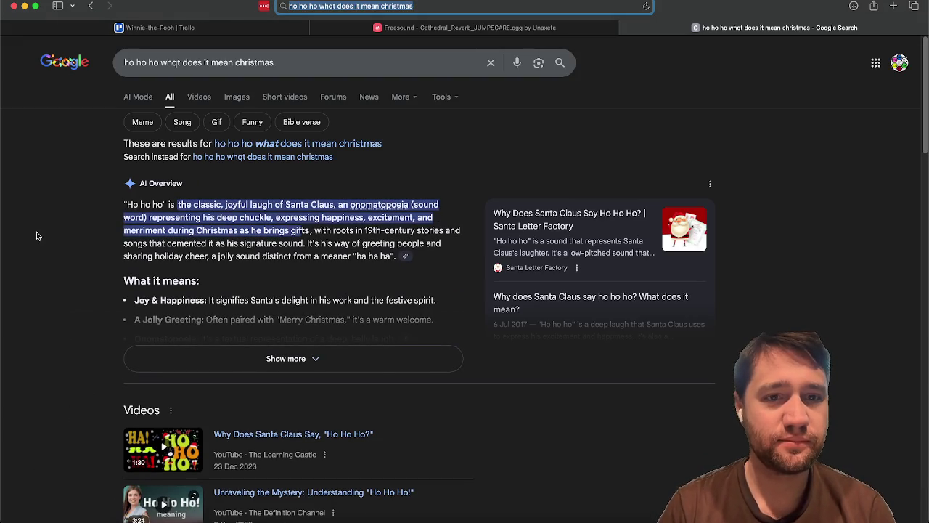
pyautogui.click(241, 205)
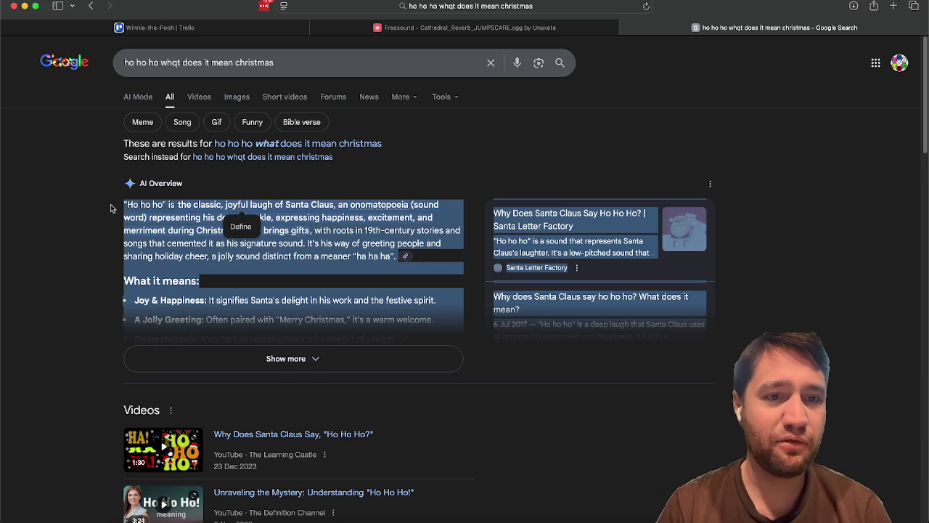
pyautogui.click(165, 354)
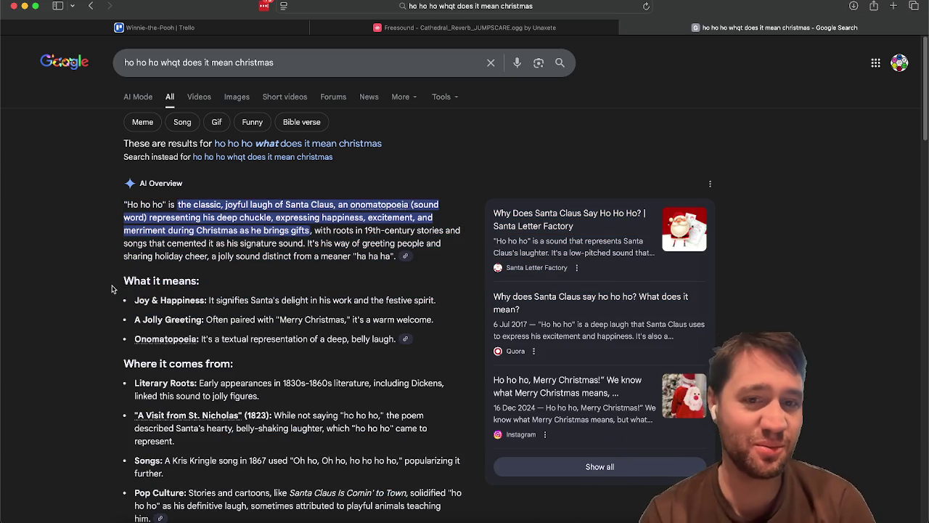
# Read through the 1867 Kris Kringle song and Pop Culture parts of the answer, then close the search.
pyautogui.scroll(-1, 112, 289)
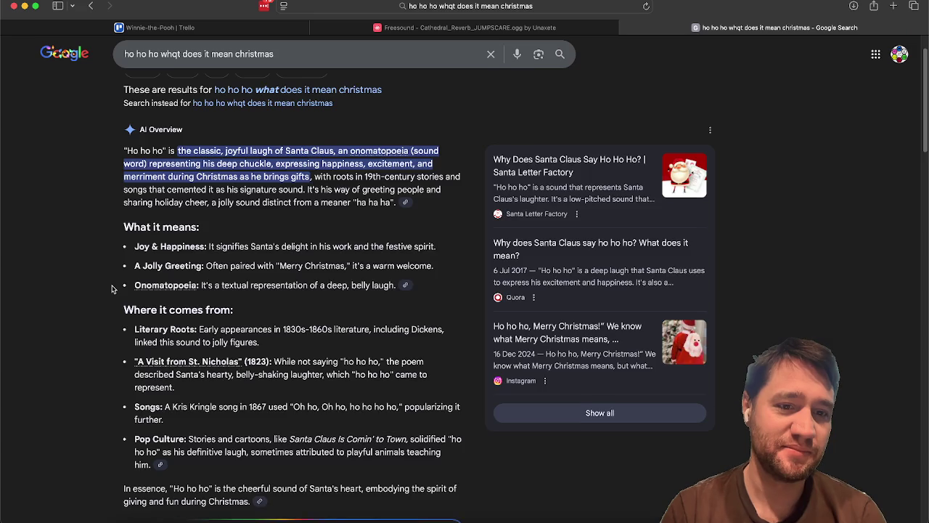
pyautogui.scroll(-2, 111, 289)
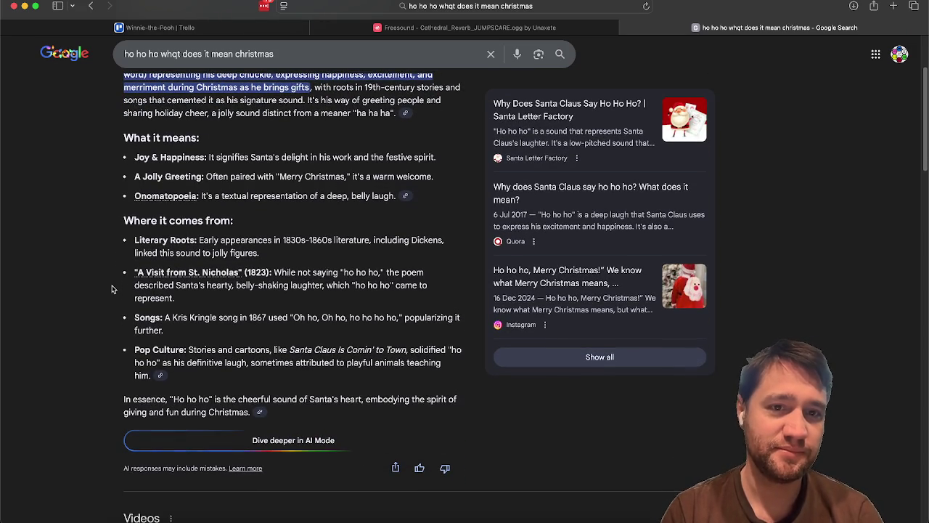
pyautogui.scroll(-1, 111, 289)
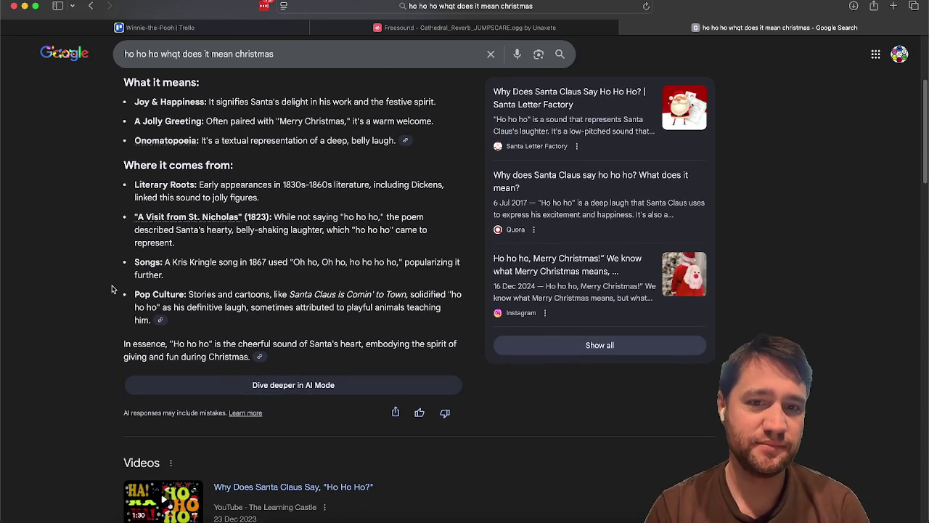
pyautogui.scroll(-2, 112, 289)
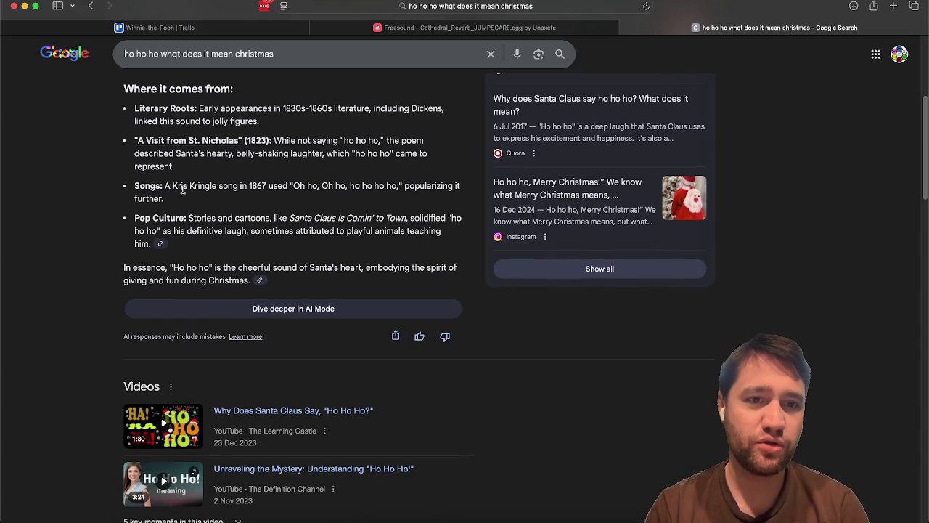
pyautogui.moveTo(188, 185)
pyautogui.mouseDown()
pyautogui.moveTo(238, 188)
pyautogui.moveTo(236, 198)
pyautogui.mouseUp()
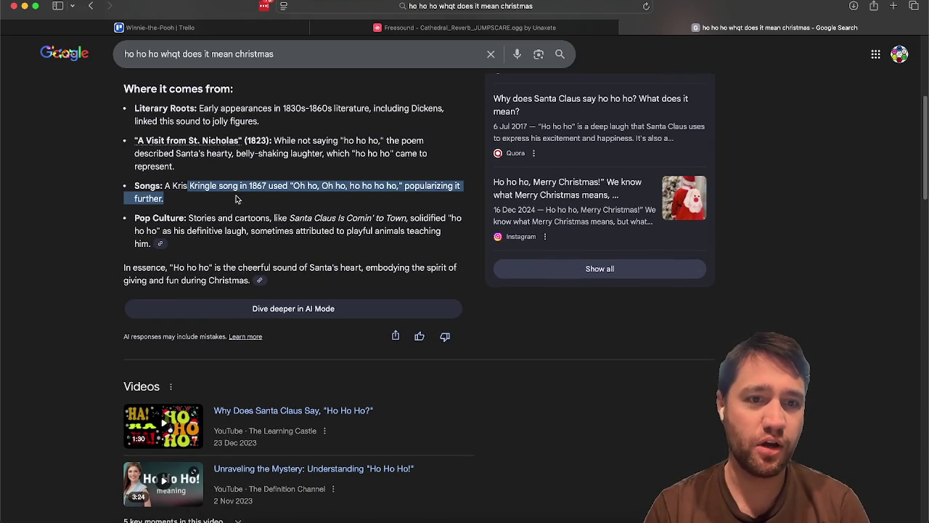
pyautogui.click(66, 193)
pyautogui.scroll(-1, 65, 193)
pyautogui.scroll(-1, 65, 193)
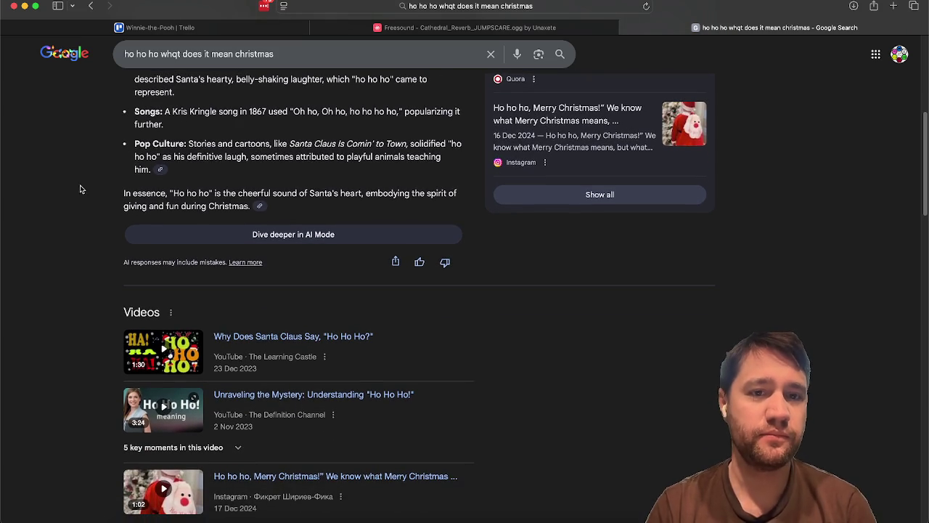
pyautogui.moveTo(299, 159); pyautogui.dragTo(303, 165)
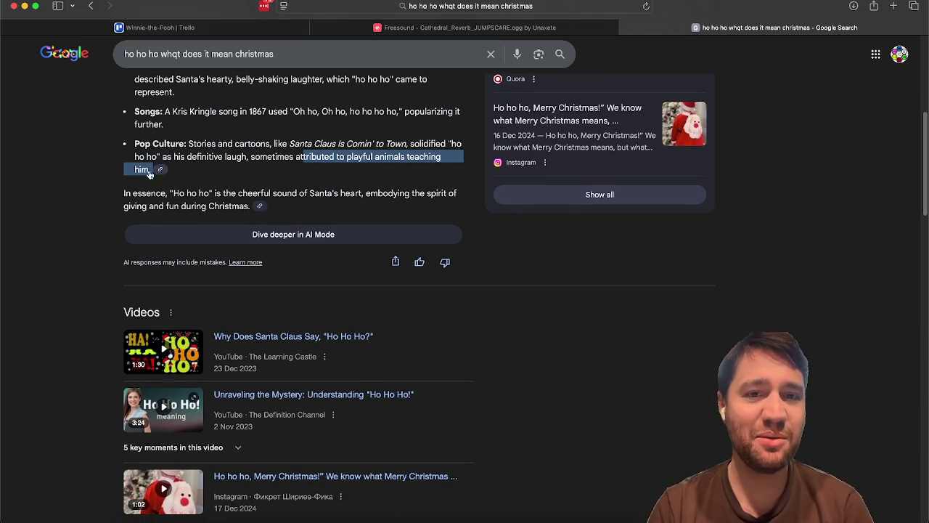
pyautogui.click(90, 175)
pyautogui.scroll(5, 90, 175)
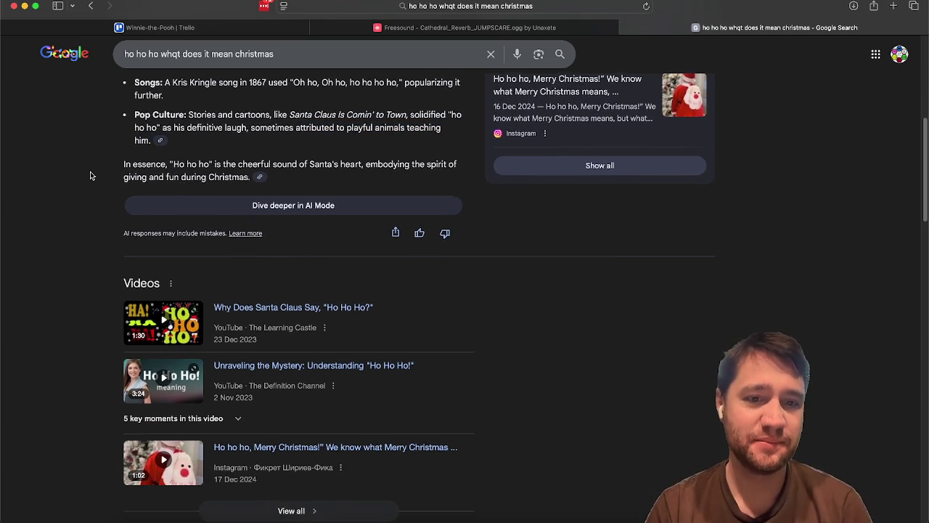
pyautogui.press('super+w')
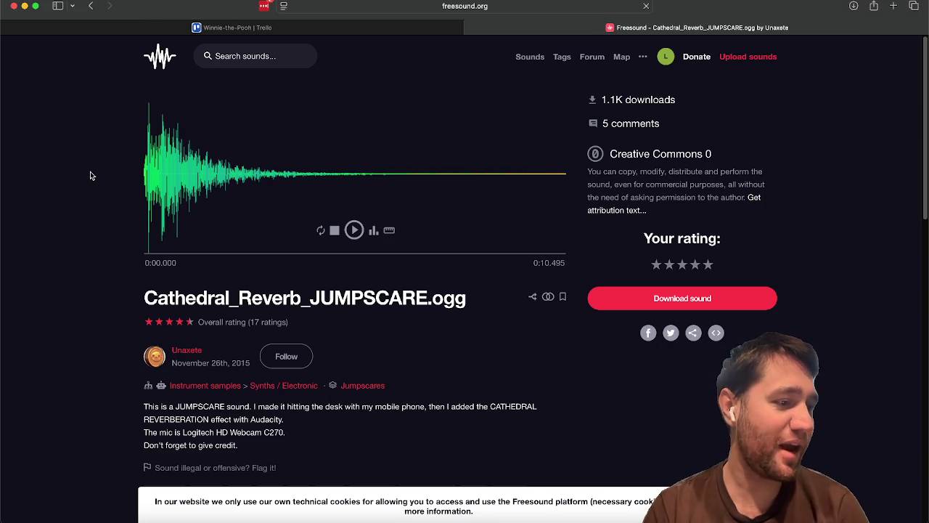
# Return to the Winnie-the-Pooh Trello board and scroll across its lists.
pyautogui.click(232, 27)
pyautogui.hscroll(2, 499, 391)
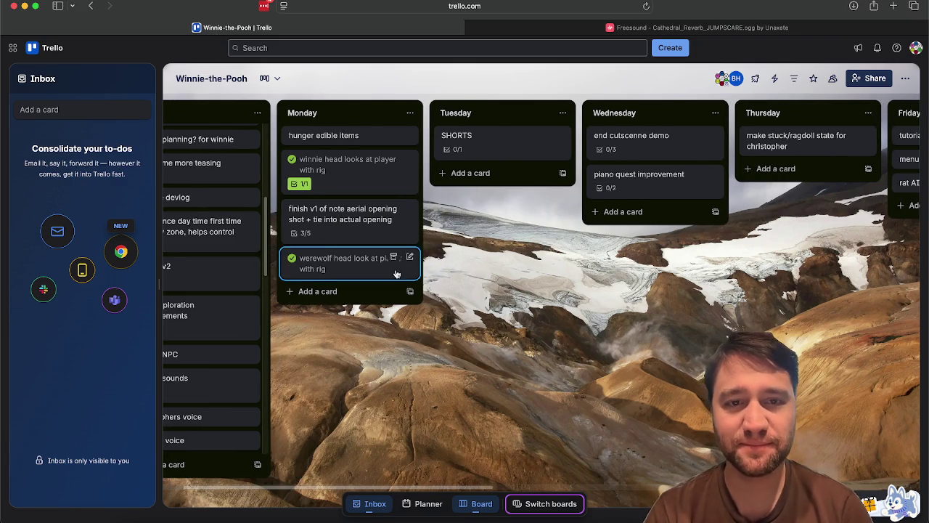
pyautogui.hscroll(2, 609, 381)
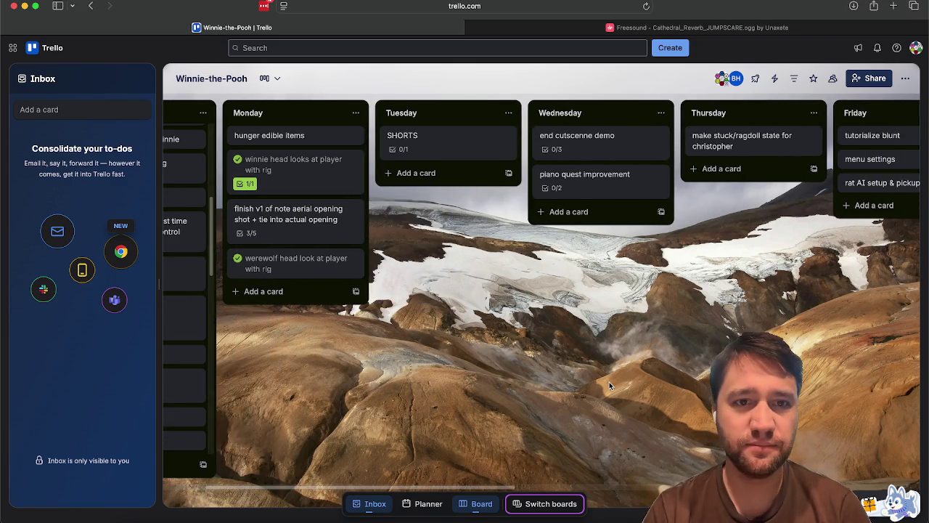
pyautogui.hscroll(-4, 529, 322)
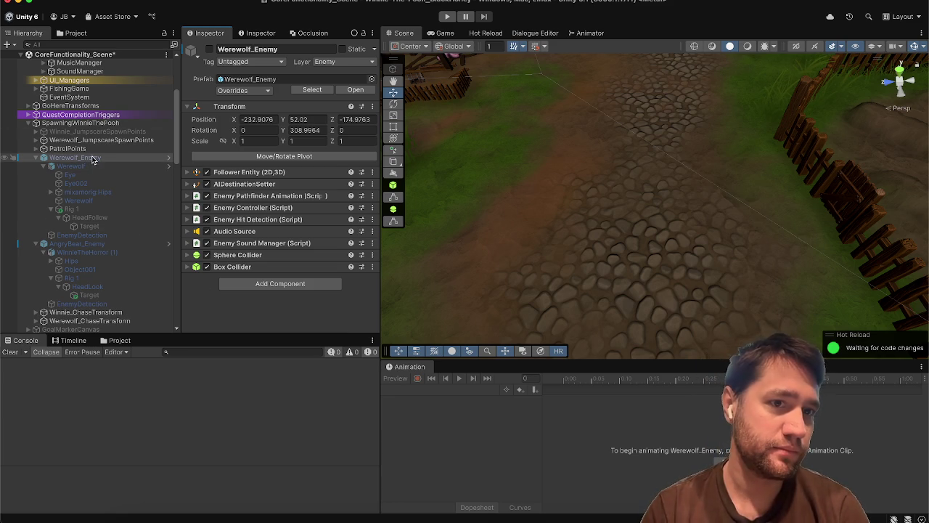
# Expand PatrolPoints to show PathToPigletPatrols and select Werewolf_Enemy to review its components.
pyautogui.click(110, 148)
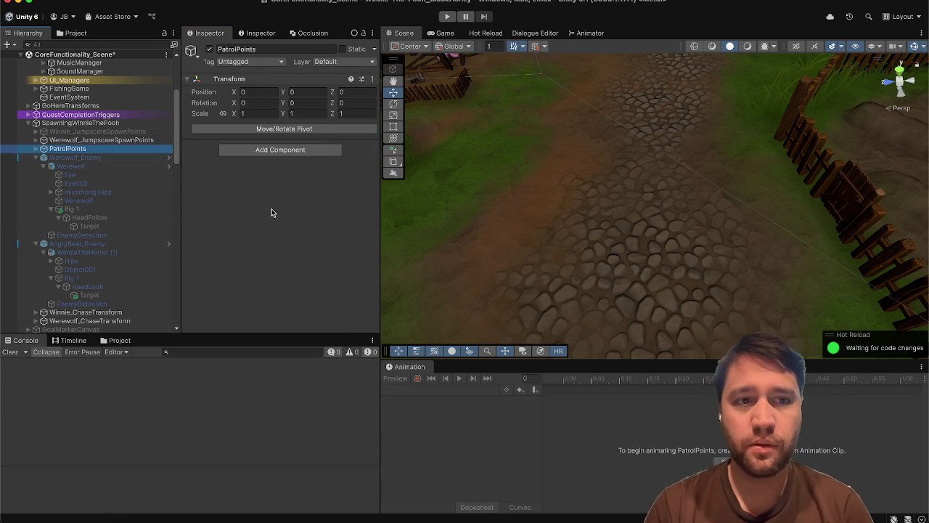
pyautogui.click(35, 148)
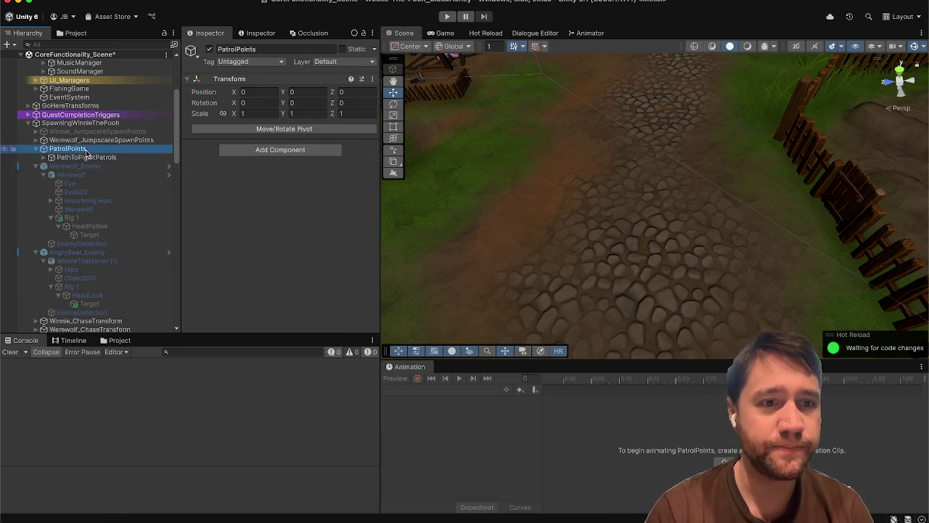
pyautogui.click(88, 176)
pyautogui.click(98, 167)
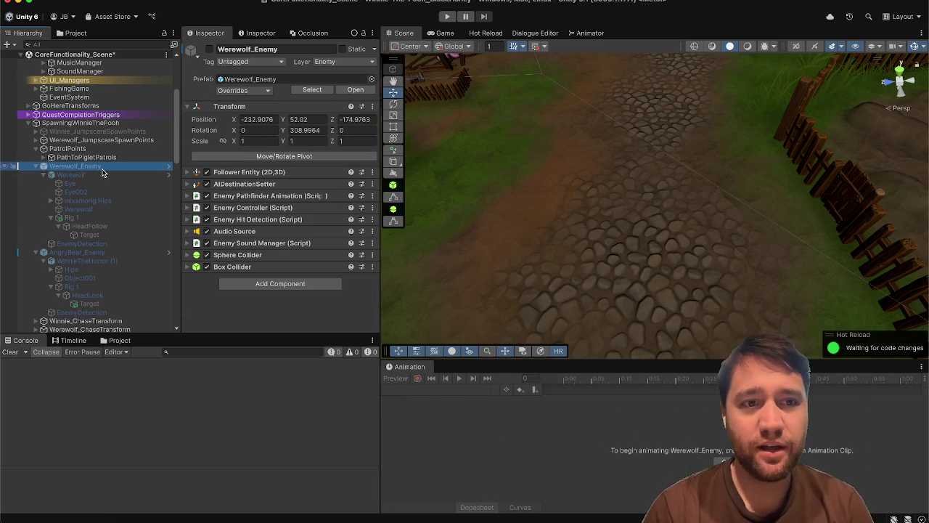
pyautogui.scroll(-5, 102, 172)
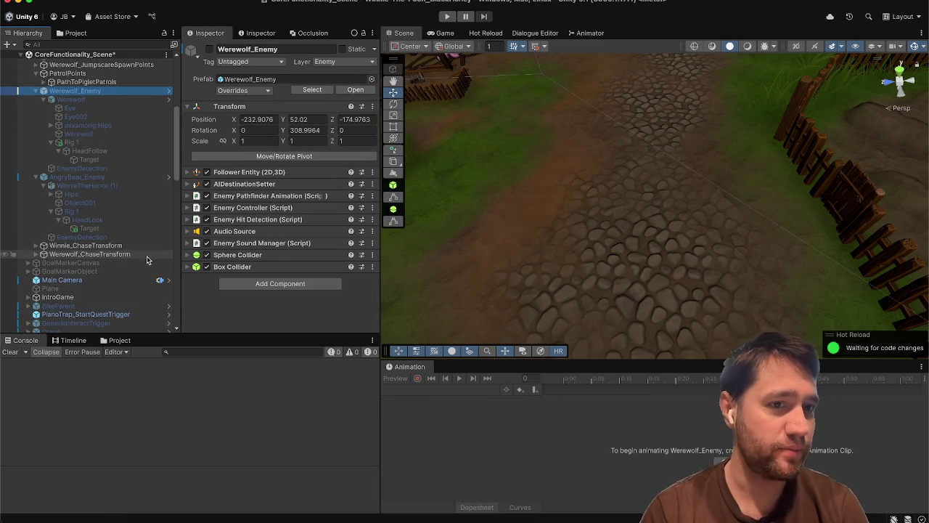
# Compare the positions of Werewolf_ChaseTransform and Winnie_ChaseTransform.
pyautogui.click(145, 255)
pyautogui.press('Up')
pyautogui.press('Down')
pyautogui.press('Up')
pyautogui.press('Down')
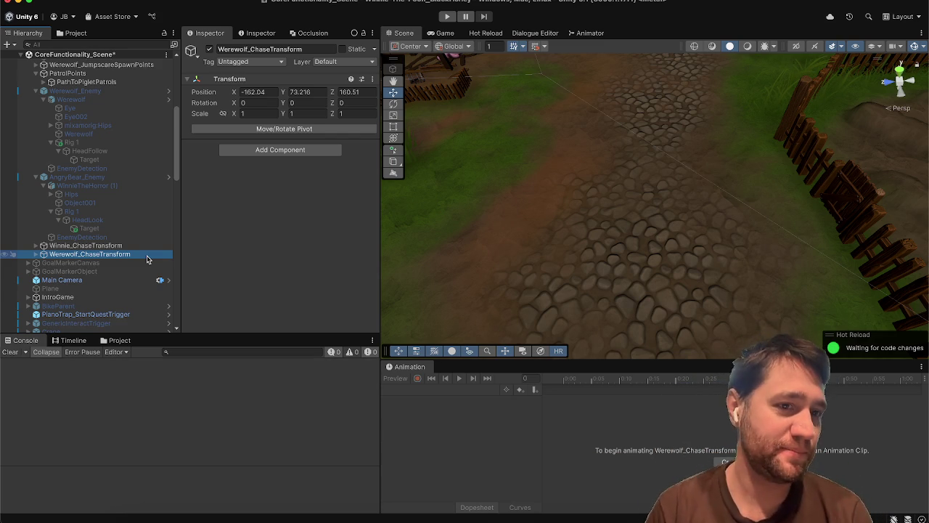
pyautogui.click(137, 247)
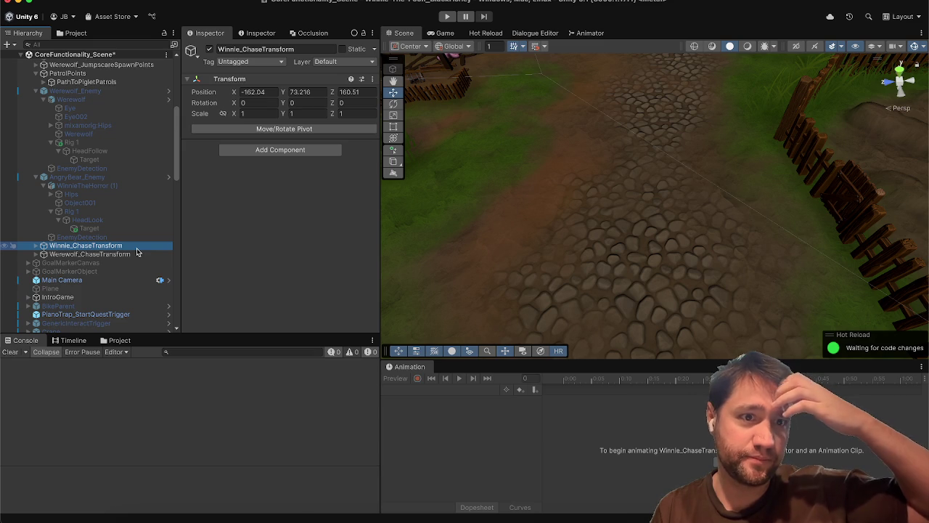
pyautogui.scroll(3, 136, 252)
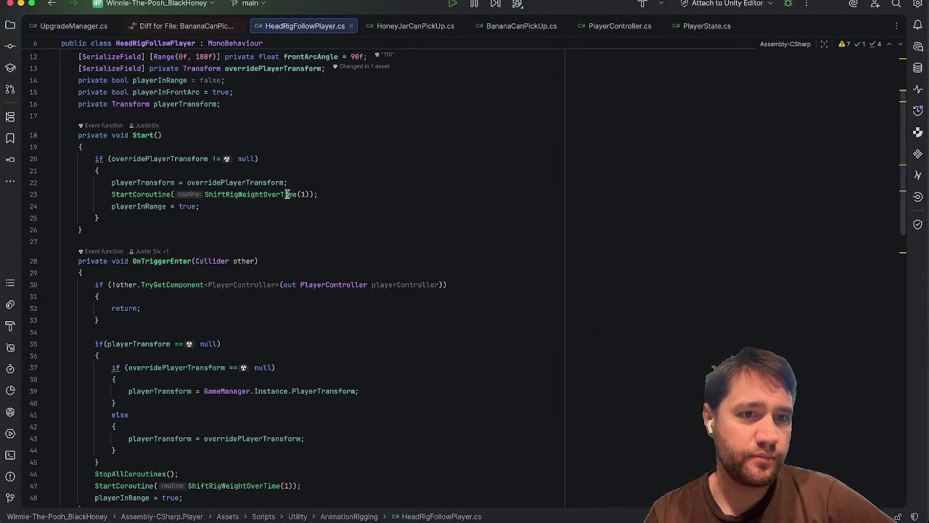
# Close the BananaCanPickUp diff and scroll through the UpgradeManager.cs code in Rider.
pyautogui.scroll(5, 266, 161)
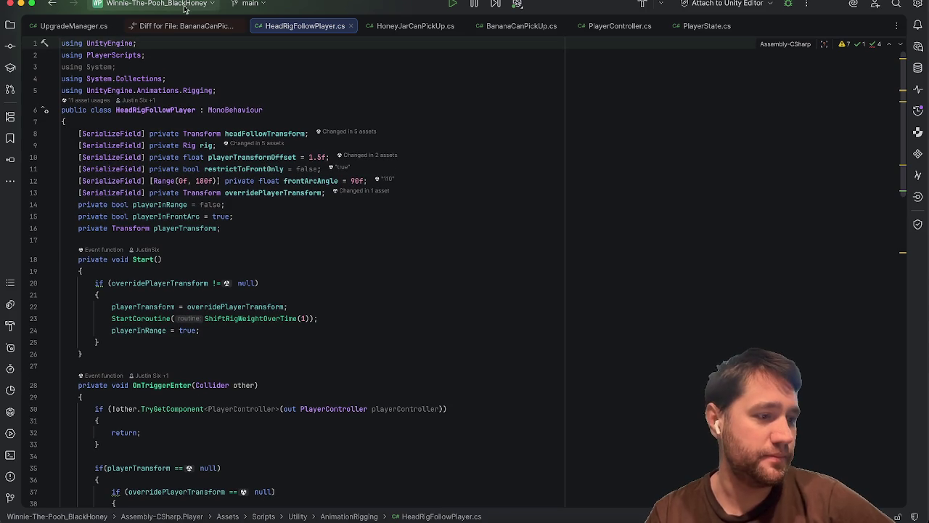
pyautogui.click(239, 26)
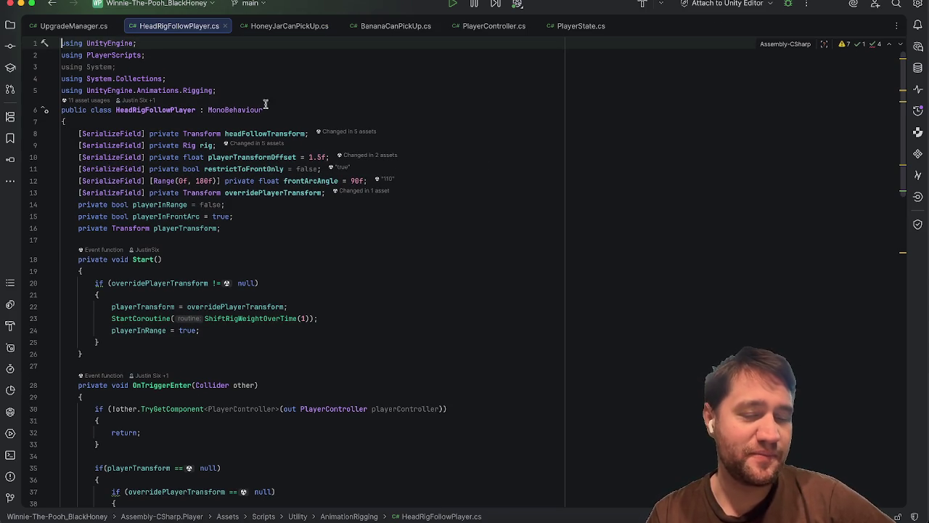
pyautogui.click(73, 25)
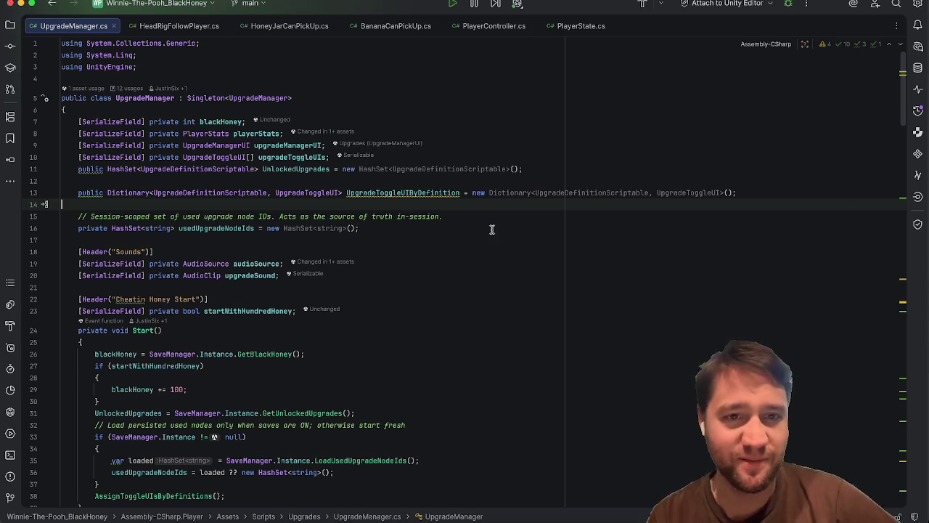
pyautogui.click(606, 99)
pyautogui.scroll(-5, 606, 99)
pyautogui.scroll(5, 606, 99)
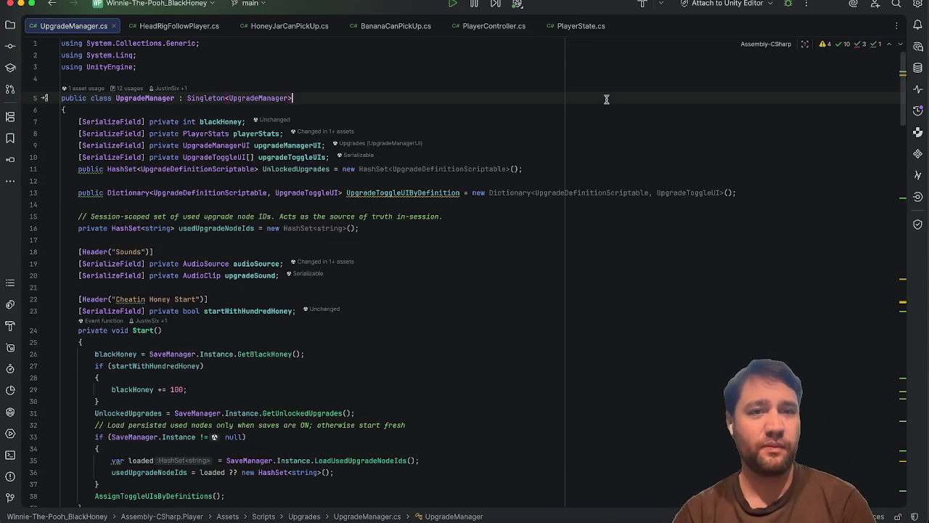
pyautogui.scroll(-1, 606, 100)
pyautogui.scroll(-1, 606, 100)
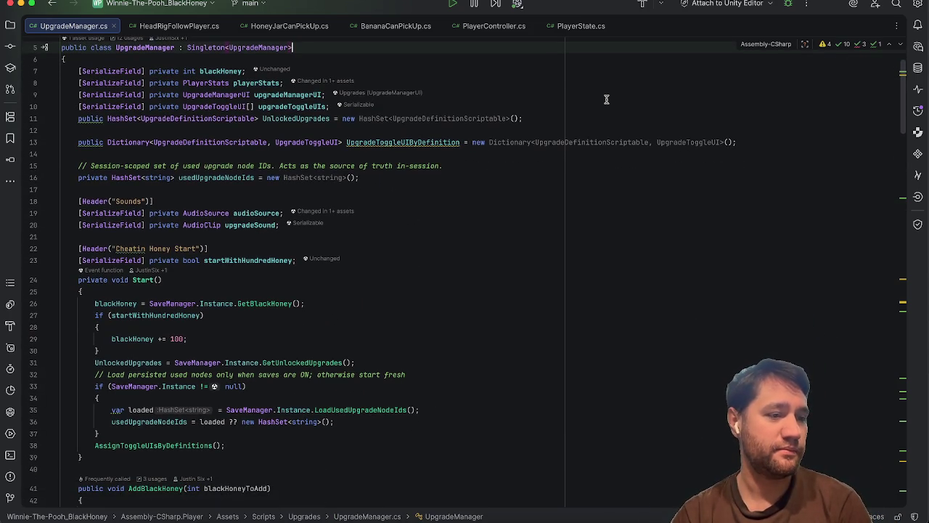
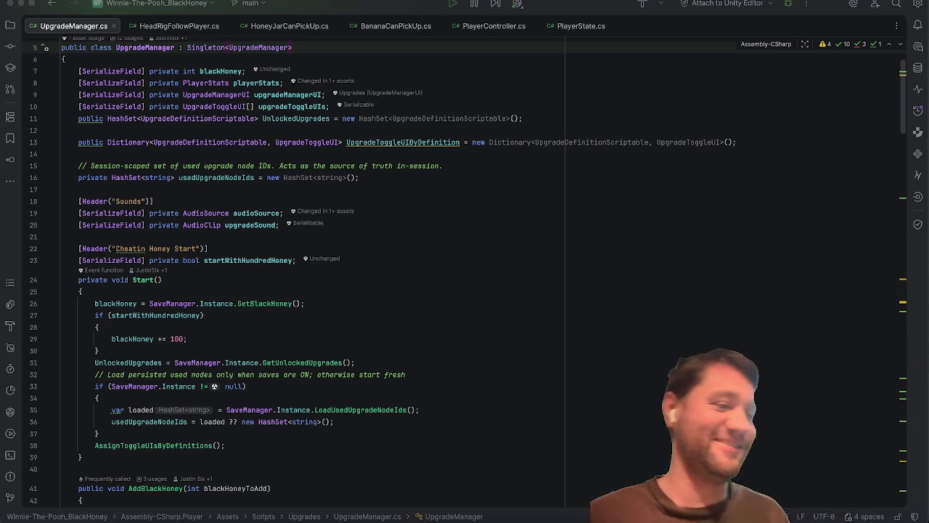
# Scroll further through UpgradeManager.cs in Rider, then bring the Unity editor back to the front.
pyautogui.scroll(-5, 640, 220)
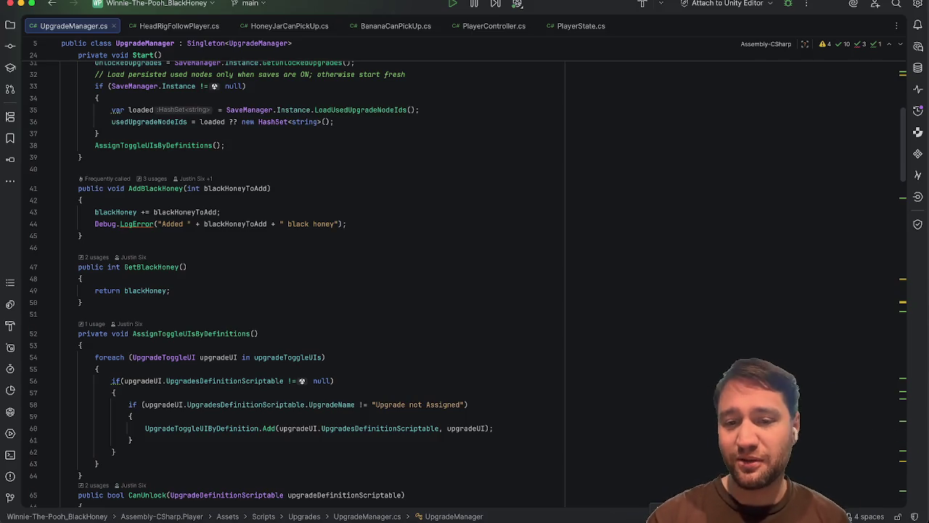
pyautogui.press('super+Tab')
pyautogui.click(16, 353)
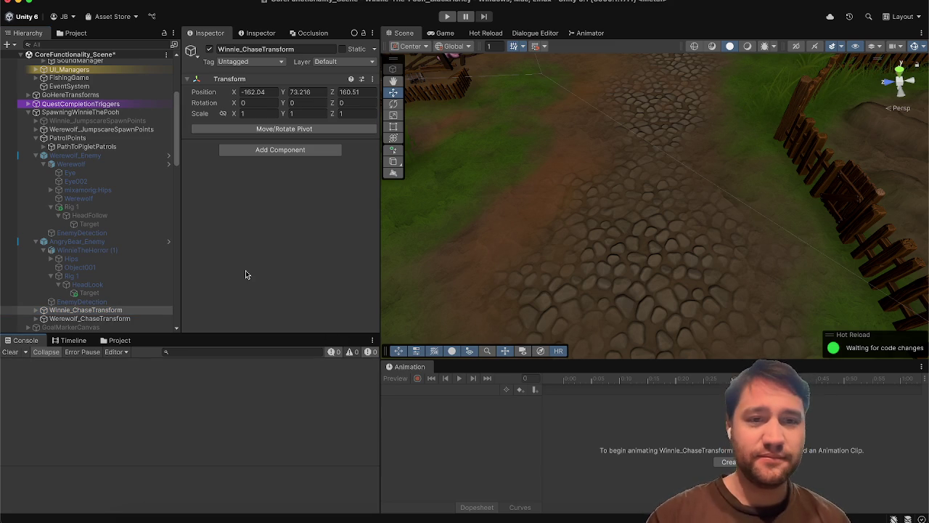
# Orbit the scene, select the terrain, and collapse the Static group in the Hierarchy.
pyautogui.moveTo(558, 174)
pyautogui.mouseDown()
pyautogui.moveTo(556, 132)
pyautogui.moveTo(537, 122)
pyautogui.mouseUp()
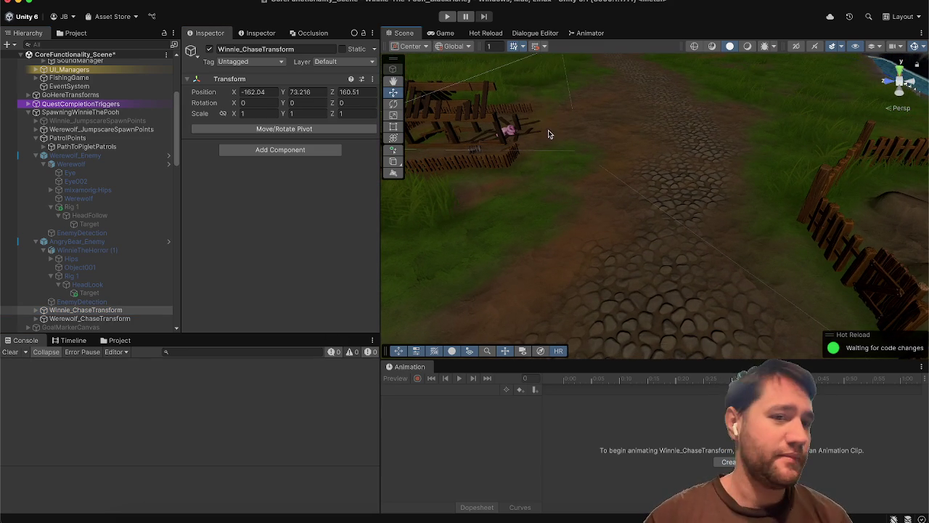
pyautogui.click(617, 145)
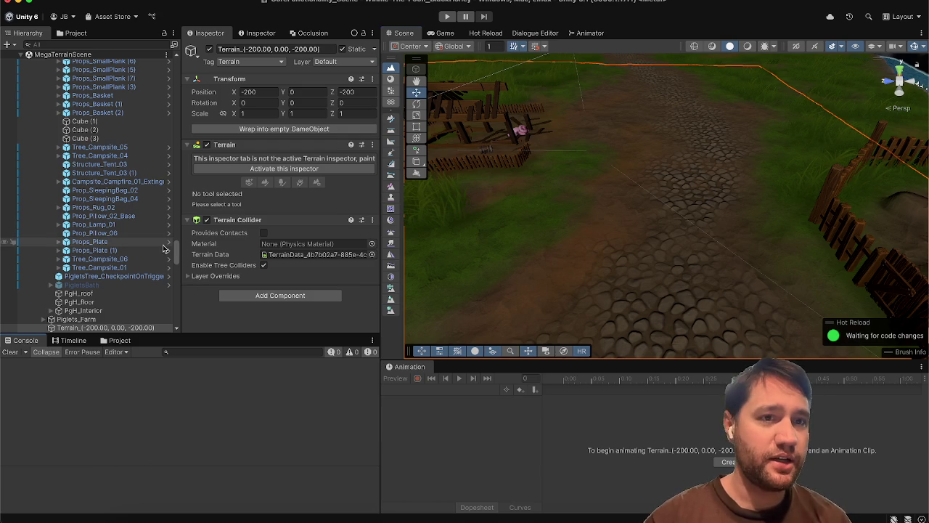
pyautogui.scroll(15, 162, 248)
pyautogui.scroll(10, 163, 248)
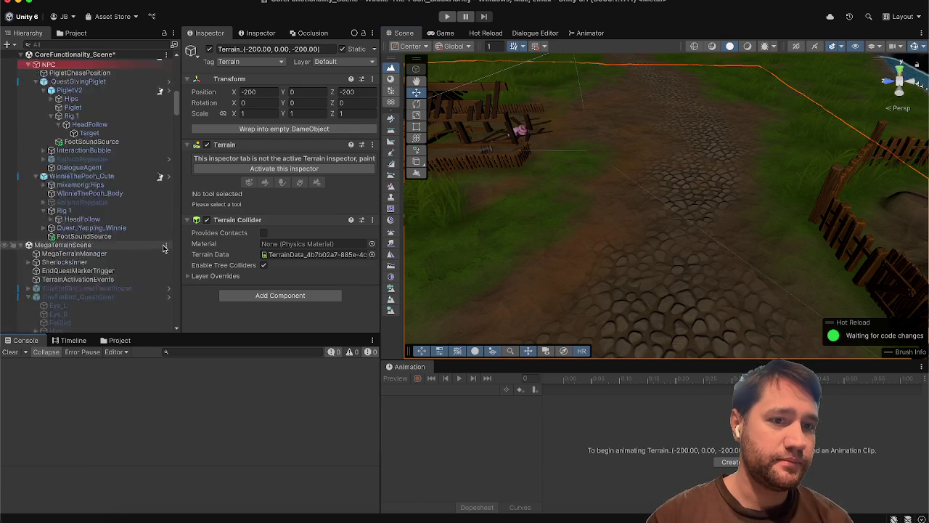
pyautogui.click(31, 234)
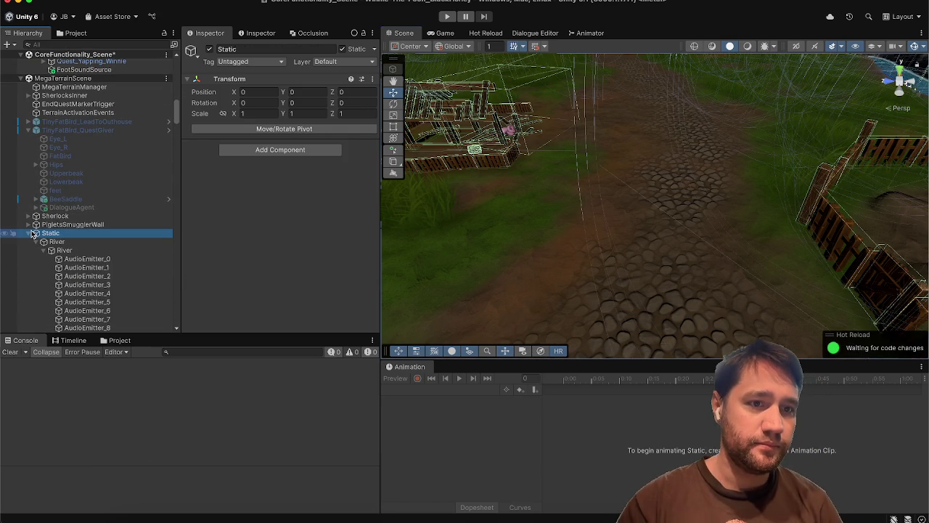
pyautogui.click(27, 233)
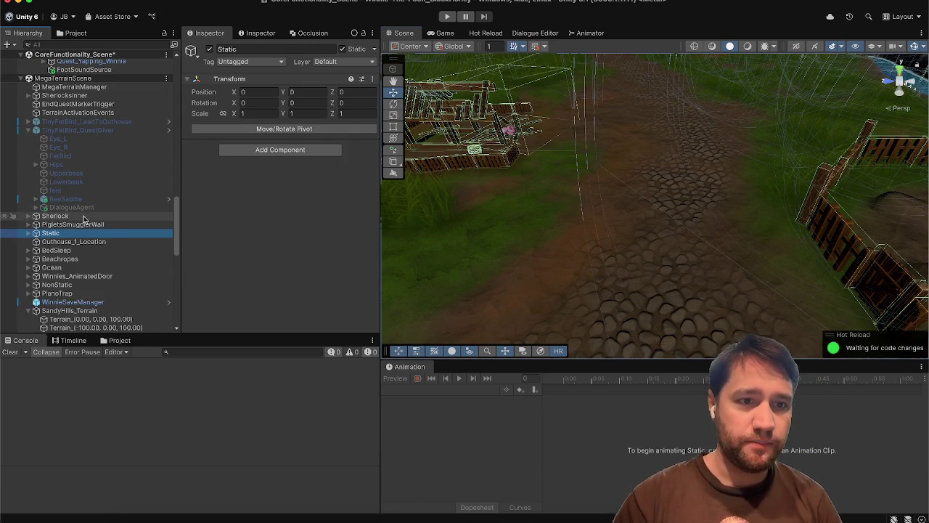
# Select QuestGivingPiglet, then scroll down to the bread item under TestingItemsAll > Items.
pyautogui.scroll(10, 83, 220)
pyautogui.scroll(-1, 84, 219)
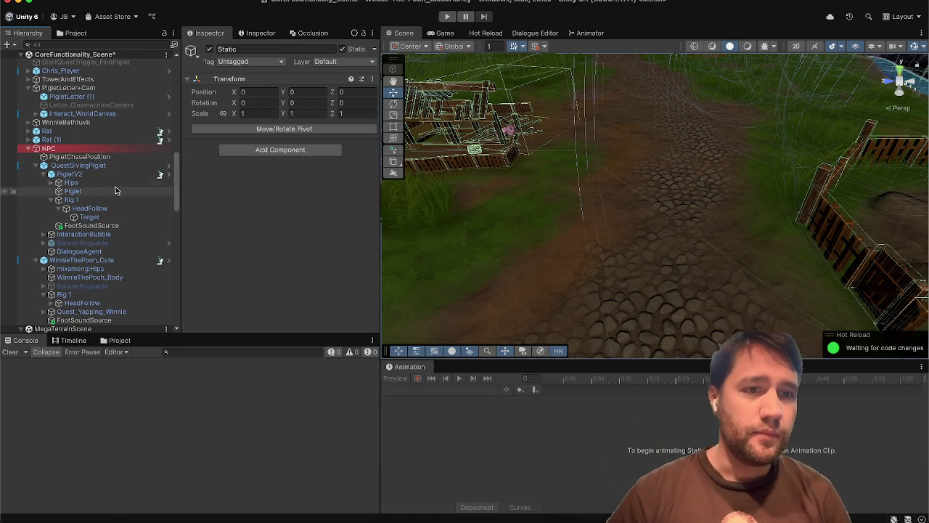
pyautogui.click(136, 167)
pyautogui.scroll(5, 135, 172)
pyautogui.scroll(-20, 131, 218)
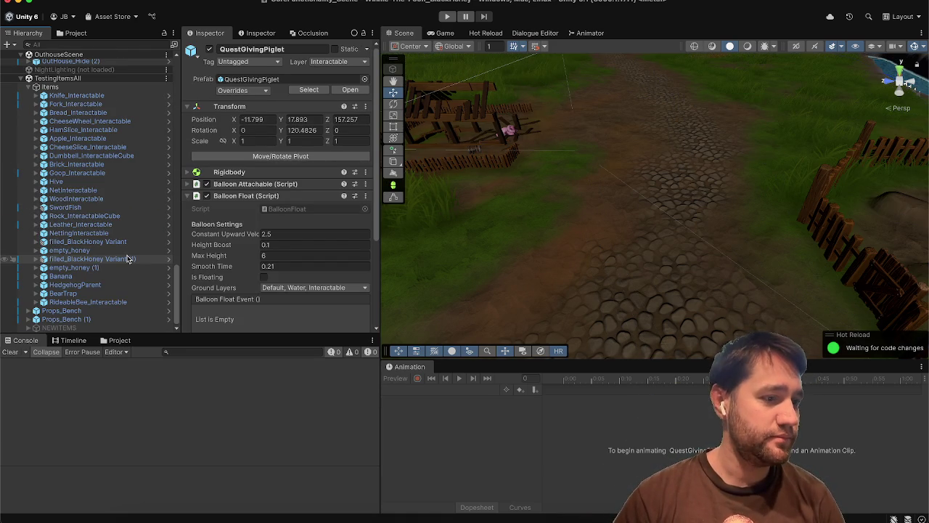
pyautogui.click(145, 113)
# Move to CheeseSlice_Interactable and open GenericCanPickUp.cs in Rider via Edit Script.
pyautogui.press('Down')
pyautogui.press('Down')
pyautogui.press('Down')
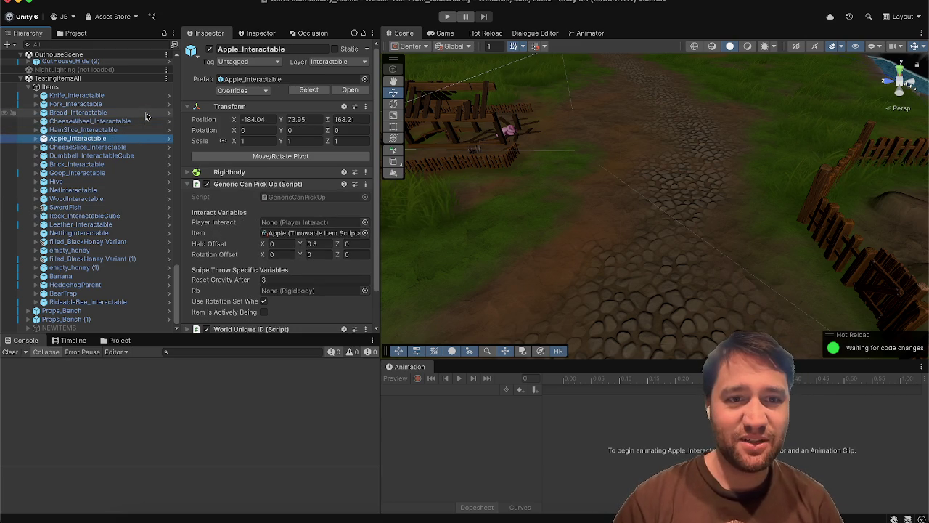
pyautogui.press('Down')
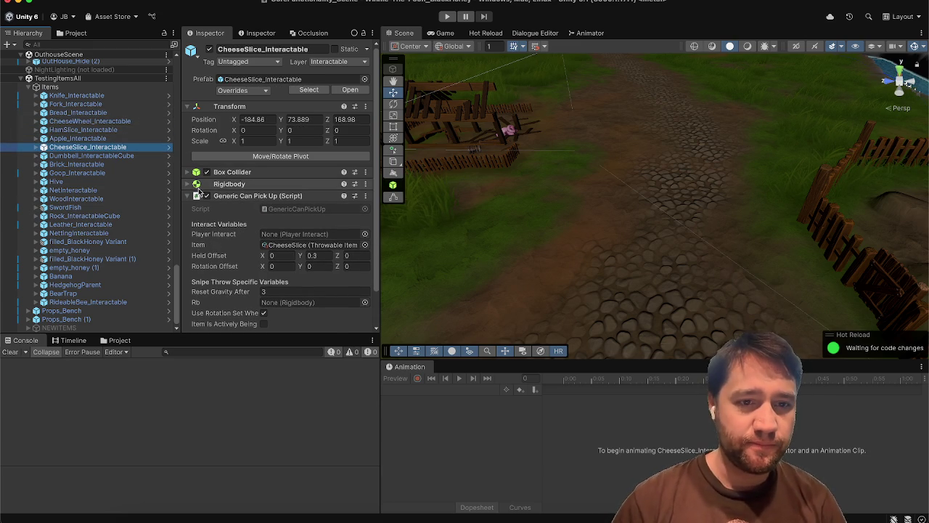
pyautogui.scroll(-2, 197, 190)
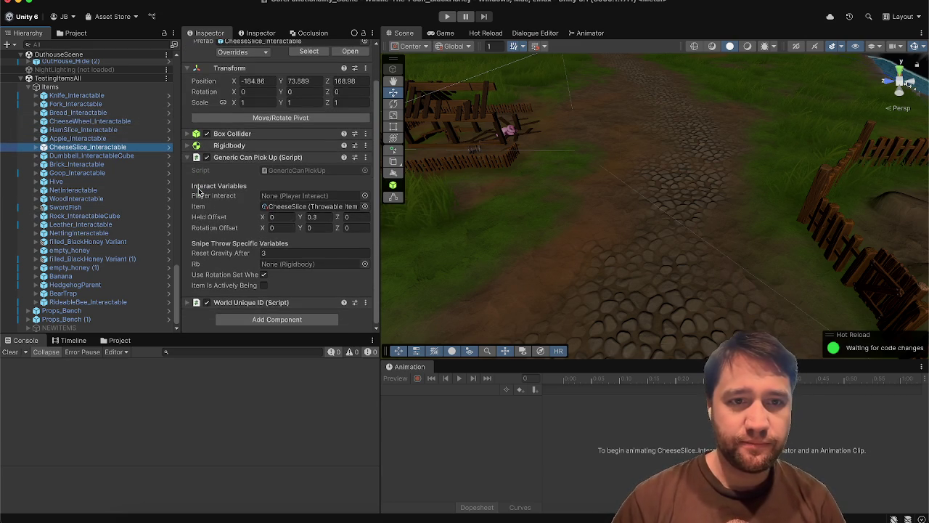
pyautogui.click(365, 157)
pyautogui.click(395, 334)
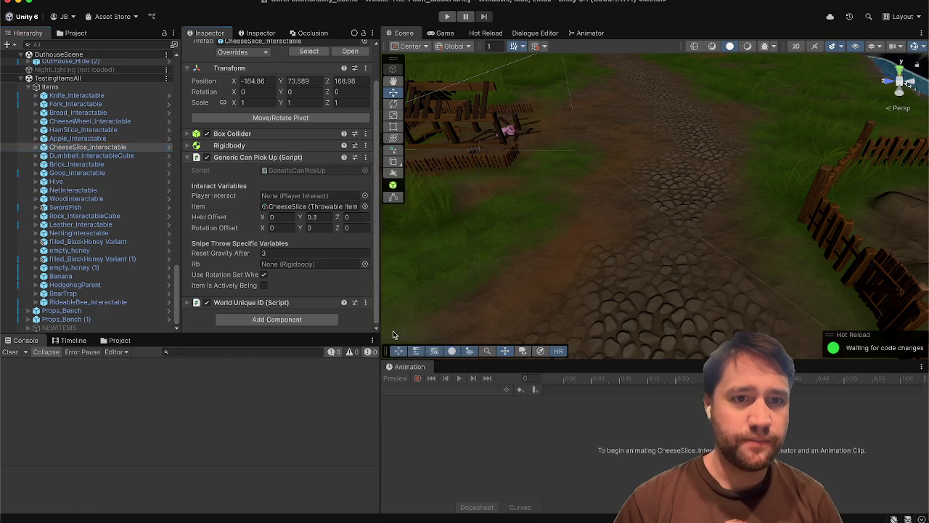
pyautogui.scroll(-5, 439, 265)
pyautogui.scroll(-4, 442, 269)
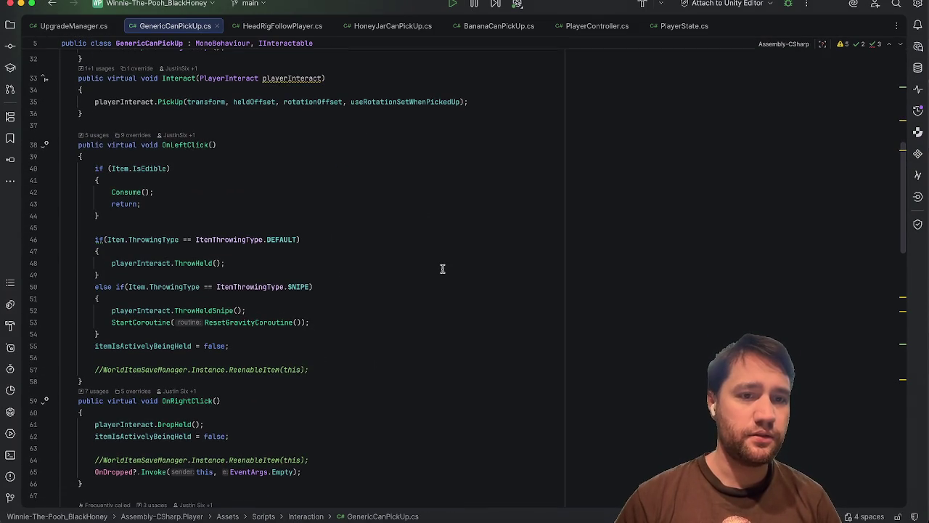
# Inspect the Consume() call in OnLeftClick and scroll down to ConsumeCoroutine.
pyautogui.click(133, 191)
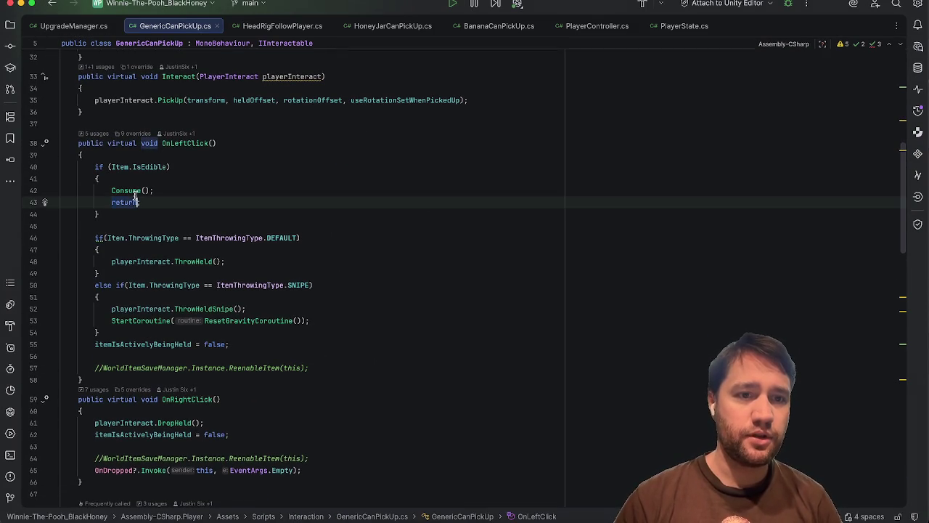
pyautogui.scroll(-9, 283, 261)
pyautogui.scroll(-10, 283, 262)
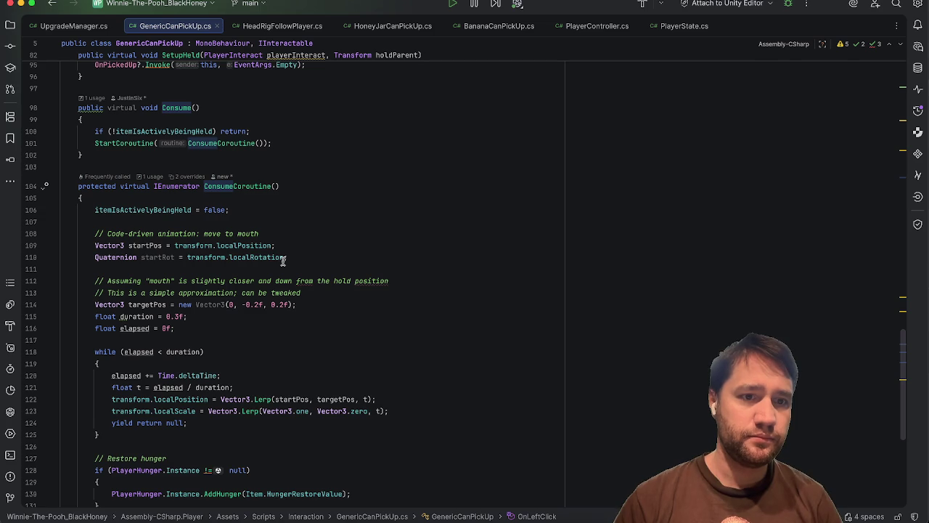
pyautogui.scroll(-3, 283, 261)
# Insert Debug.LogError("Consume coroutine CALLED"); as the first line of ConsumeCoroutine.
pyautogui.click(260, 108)
pyautogui.press('Return')
pyautogui.write('Debug.LogE')
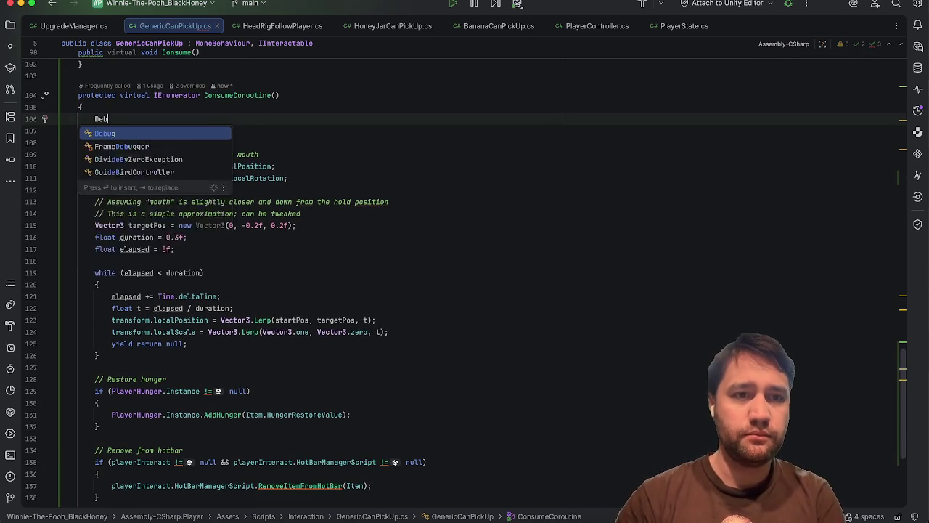
pyautogui.press('Return')
pyautogui.write('"Cobnsume coroutine CALLED");')
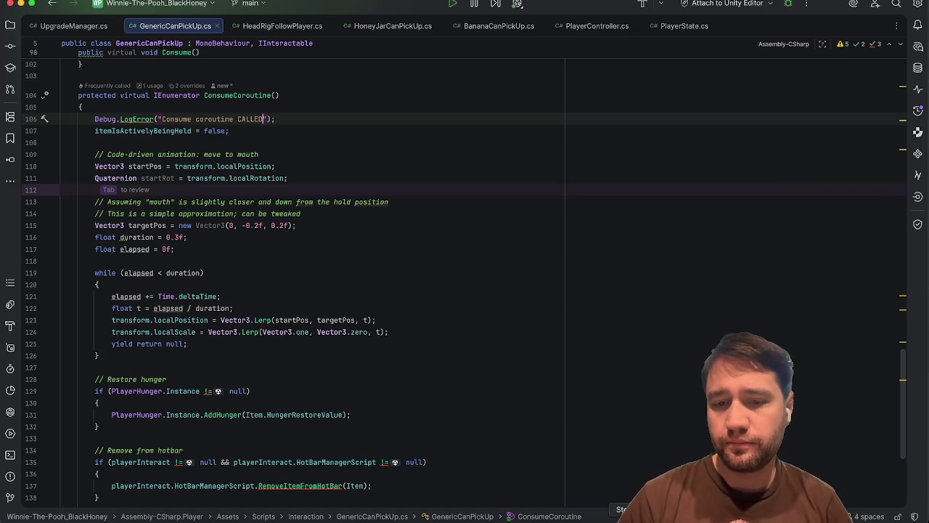
pyautogui.press('super+Tab')
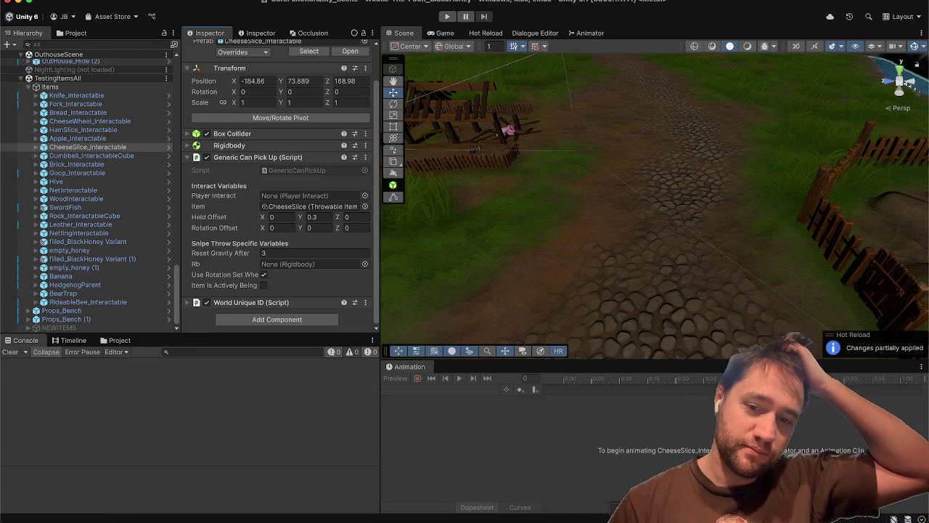
pyautogui.press('super+Tab')
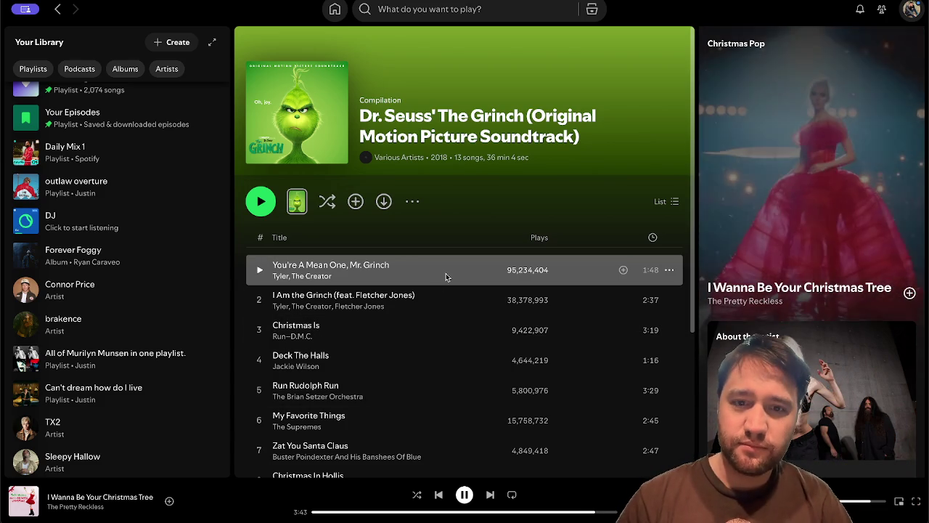
# Queue "You're A Mean One, Mr. Grinch" in Spotify and skip ahead to play it.
pyautogui.click(670, 270)
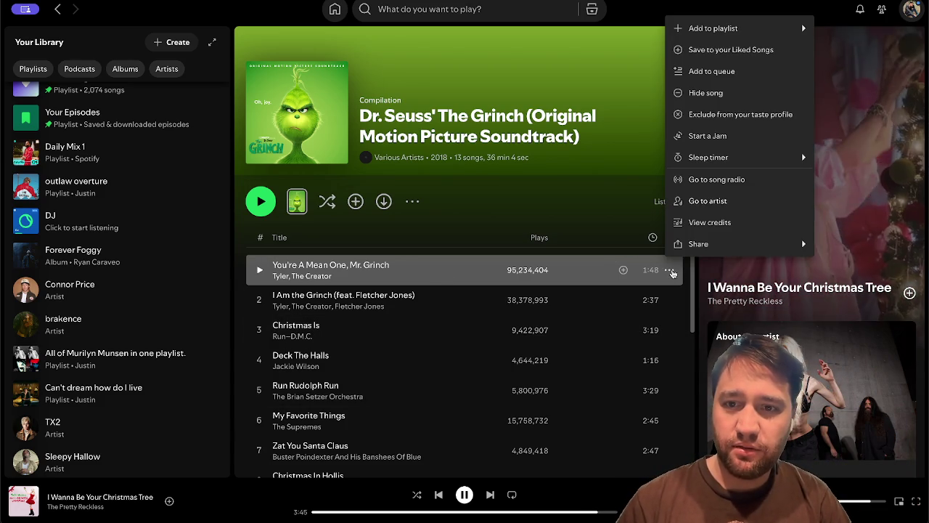
pyautogui.click(709, 68)
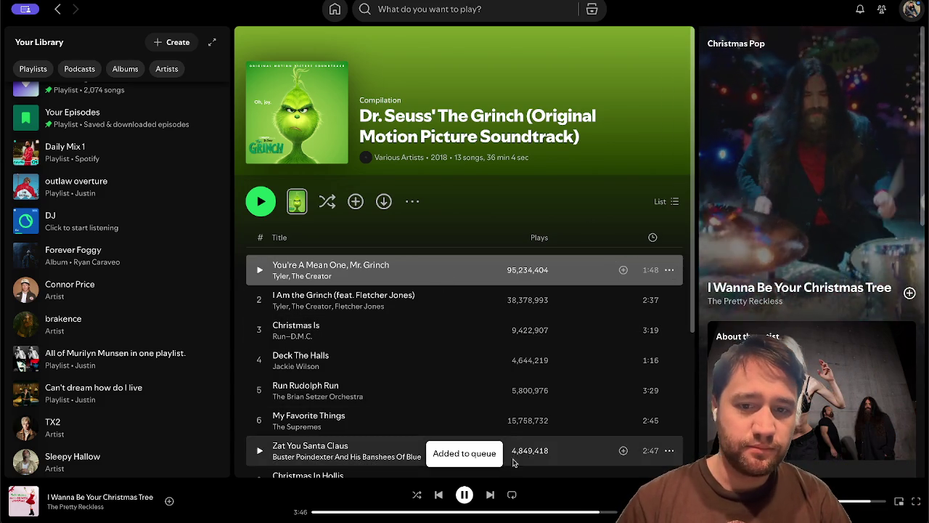
pyautogui.hotkey('ctrl', 'Right')
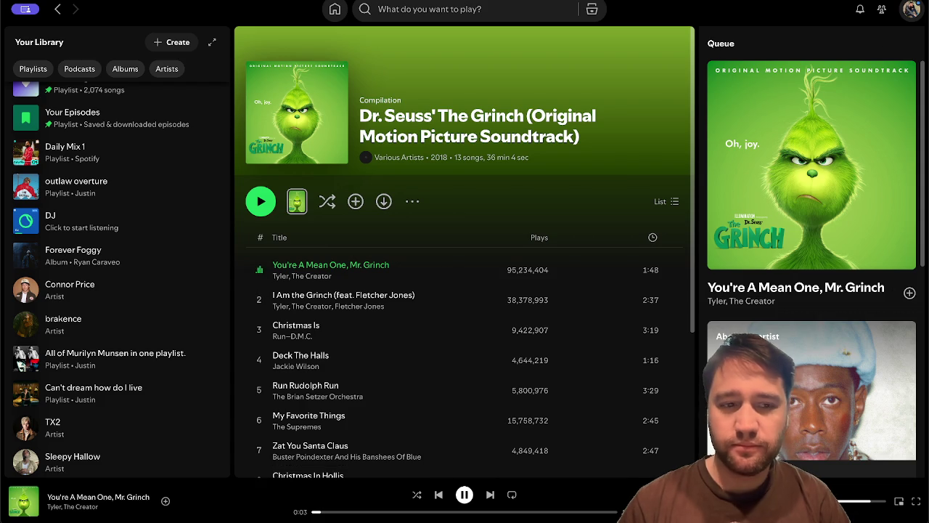
pyautogui.scroll(1, 171, 236)
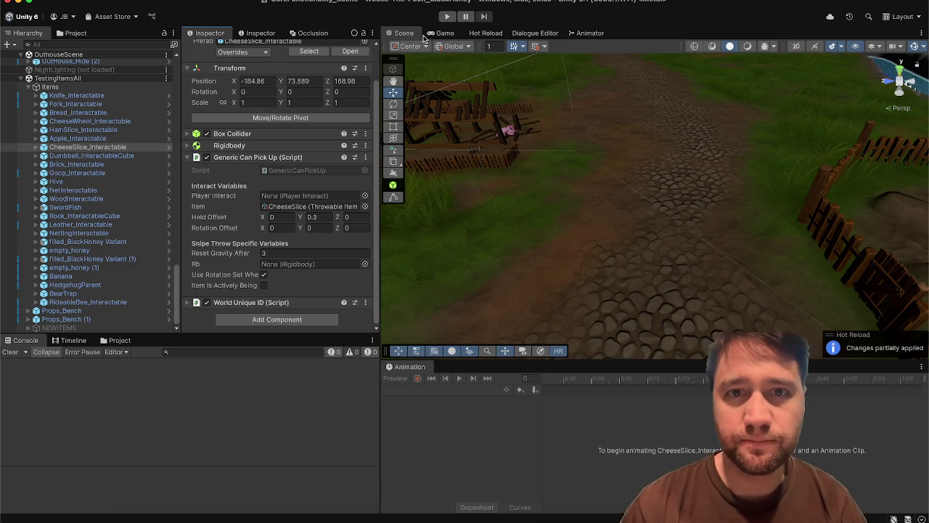
# Check that Hot Reload is waiting for changes, then enter Play mode.
pyautogui.click(488, 33)
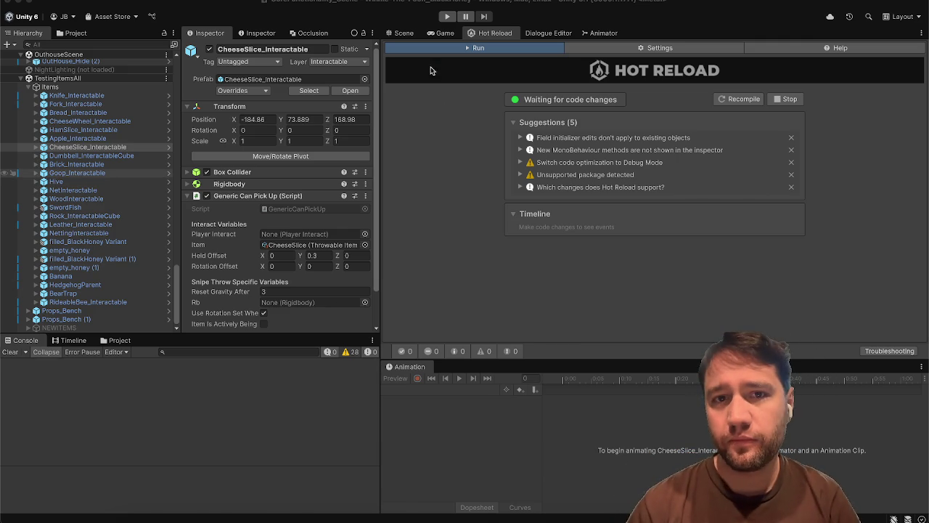
pyautogui.click(447, 16)
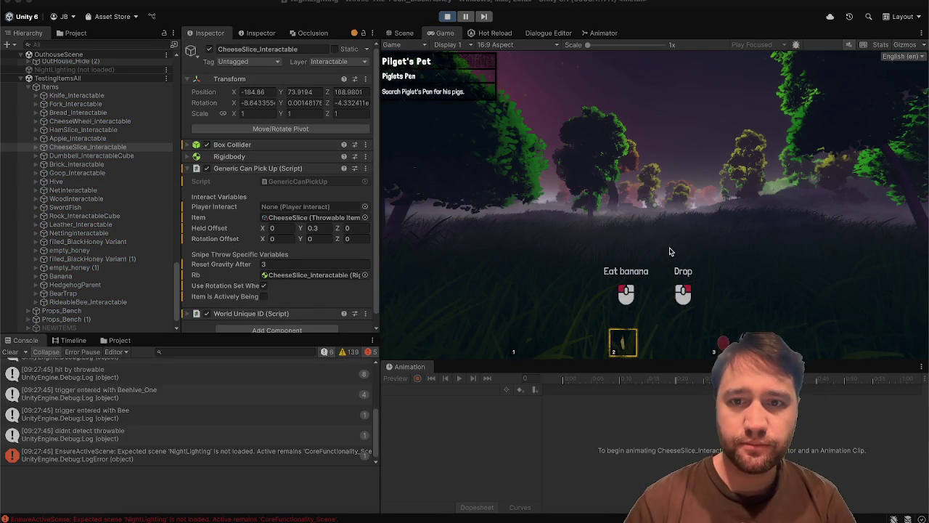
# Stop Play mode, select SaveManager, and start Play mode again.
pyautogui.click(447, 16)
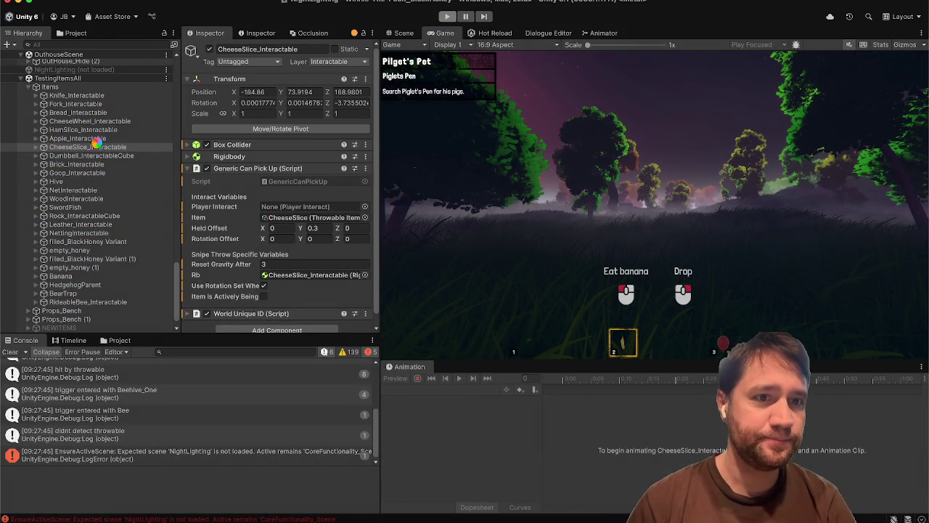
pyautogui.scroll(10, 87, 101)
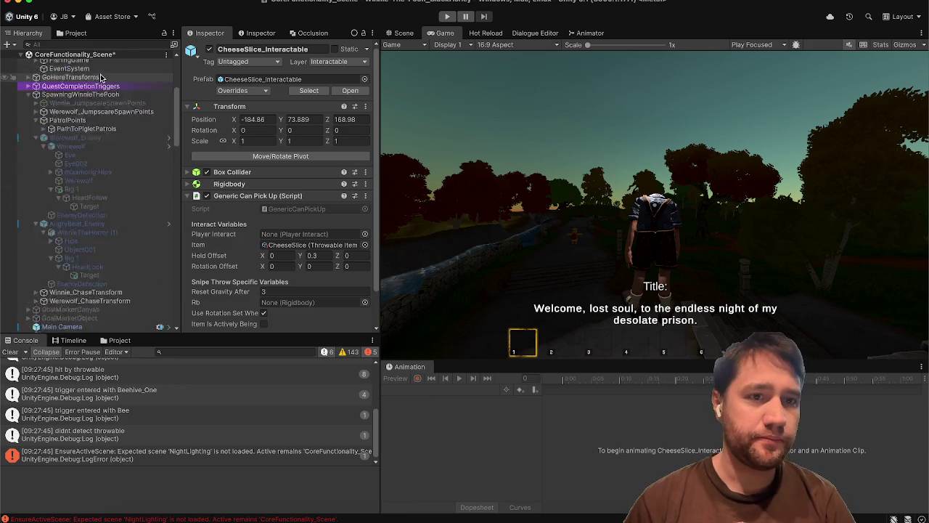
pyautogui.click(75, 123)
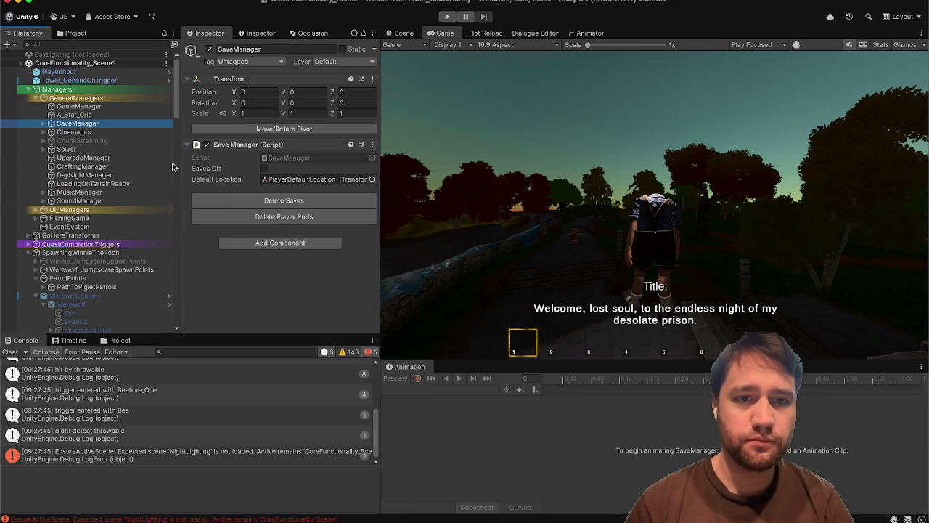
pyautogui.click(442, 20)
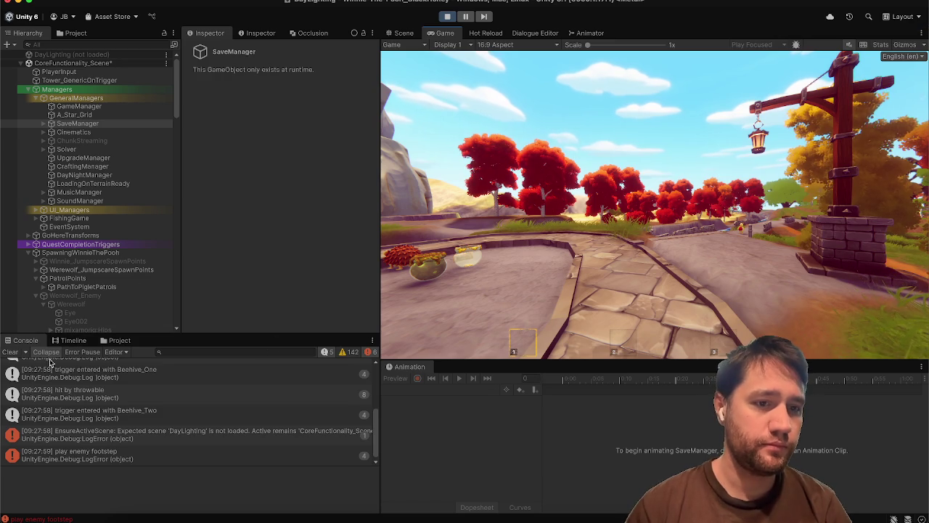
# Clear the Console and give the running game input focus.
pyautogui.click(10, 351)
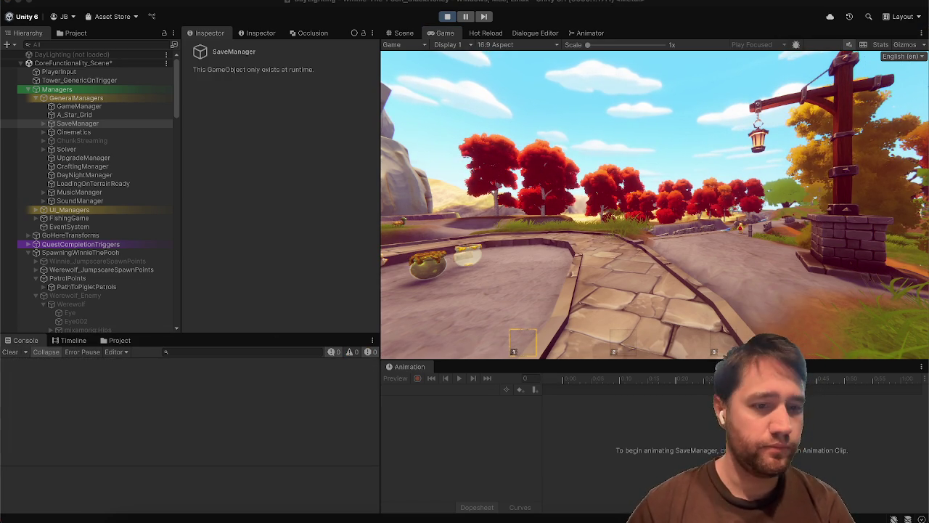
pyautogui.click(525, 169)
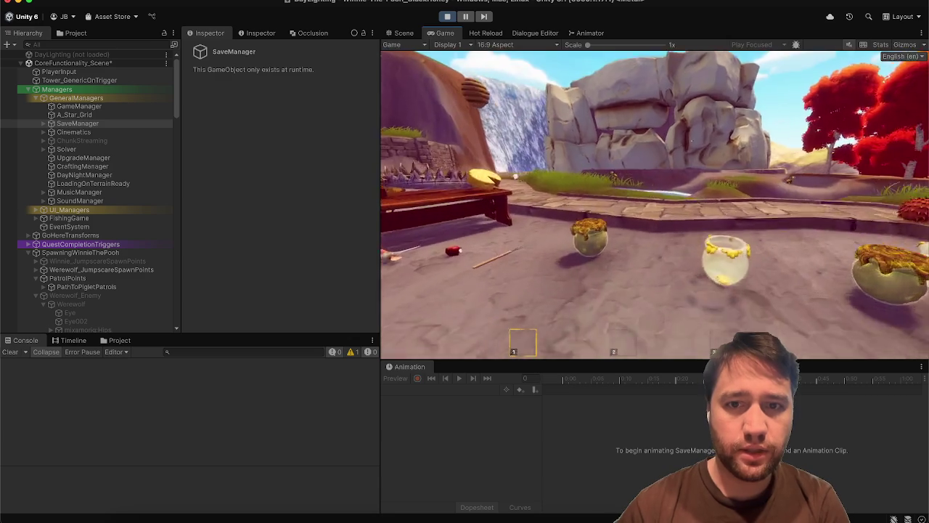
pyautogui.press('Escape')
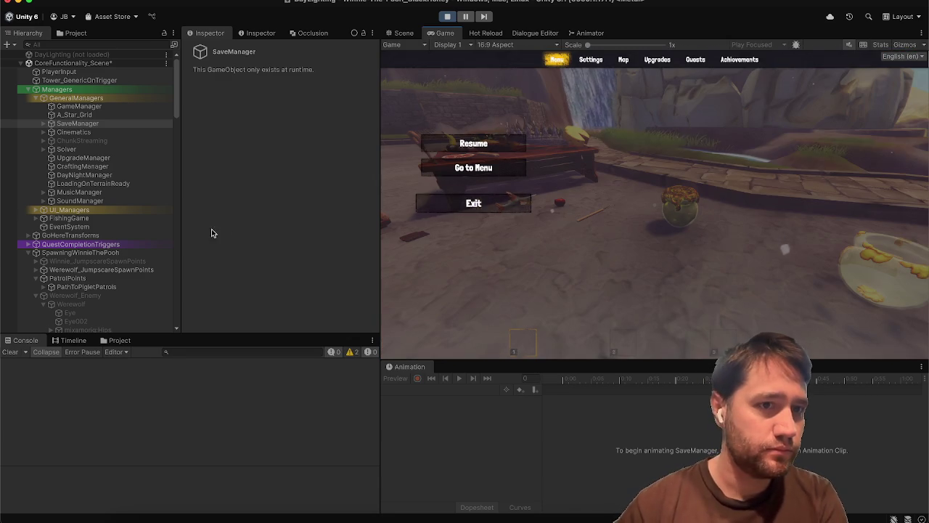
pyautogui.scroll(-10, 124, 254)
pyautogui.press('Escape')
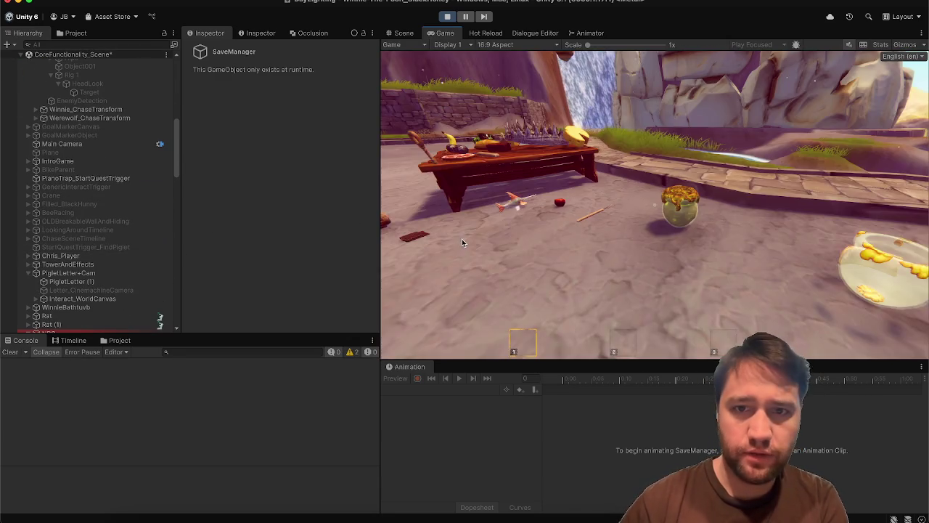
# Pick up and drink the honey, drop the pot, then handle the net and dumbbell.
pyautogui.click(460, 242)
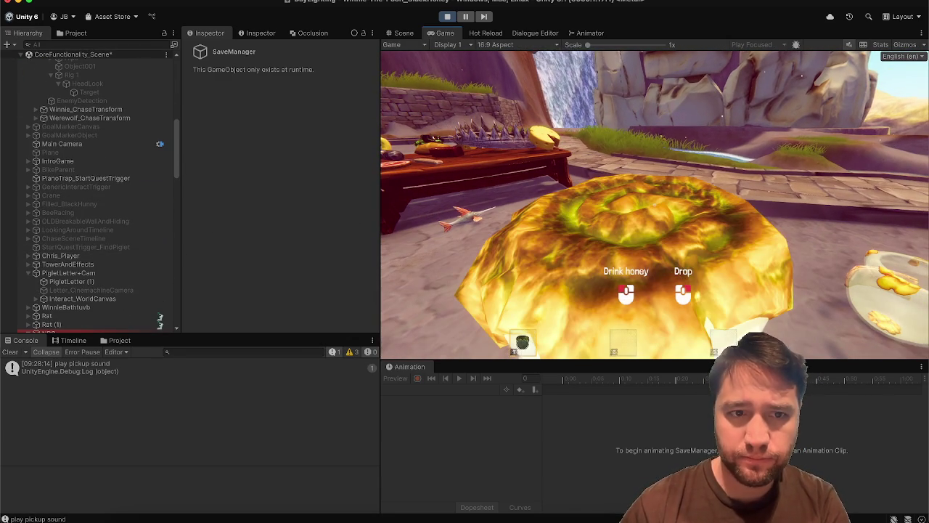
pyautogui.click(654, 203)
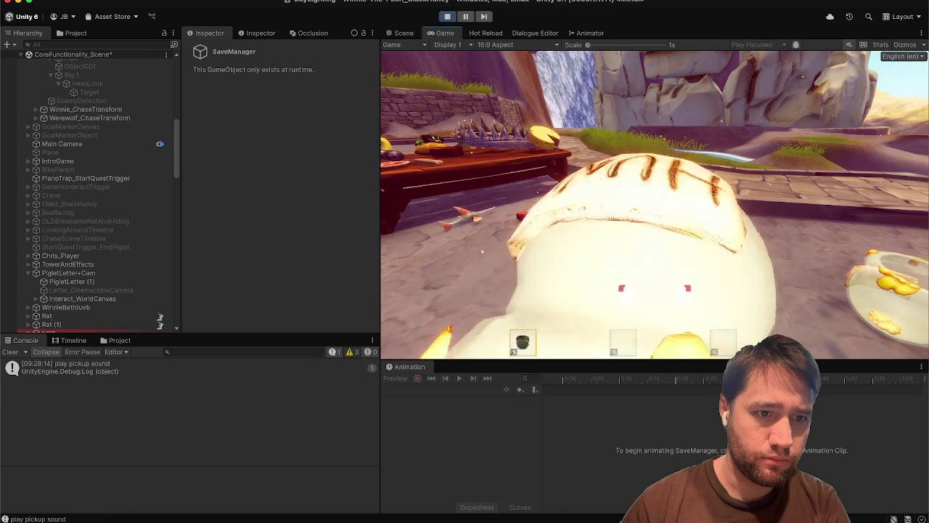
pyautogui.rightClick(655, 204)
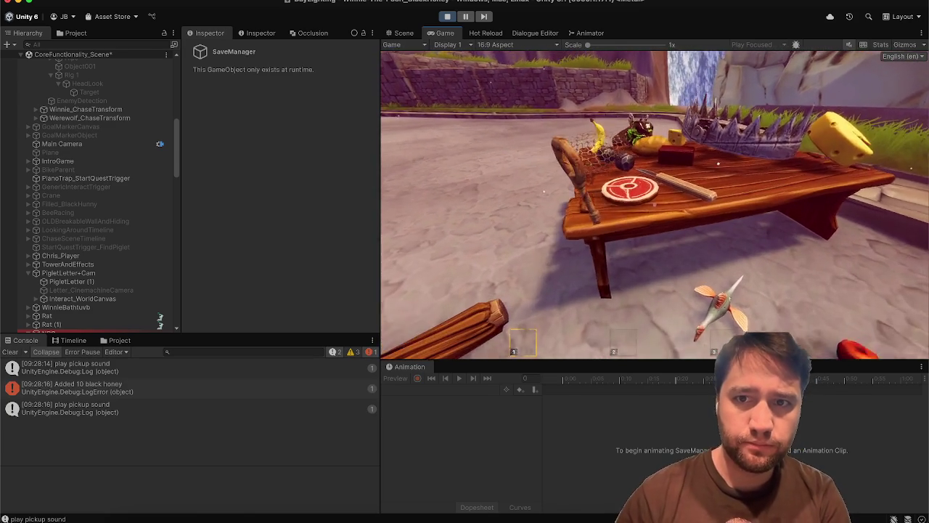
pyautogui.click(656, 204)
pyautogui.rightClick(655, 204)
pyautogui.click(656, 204)
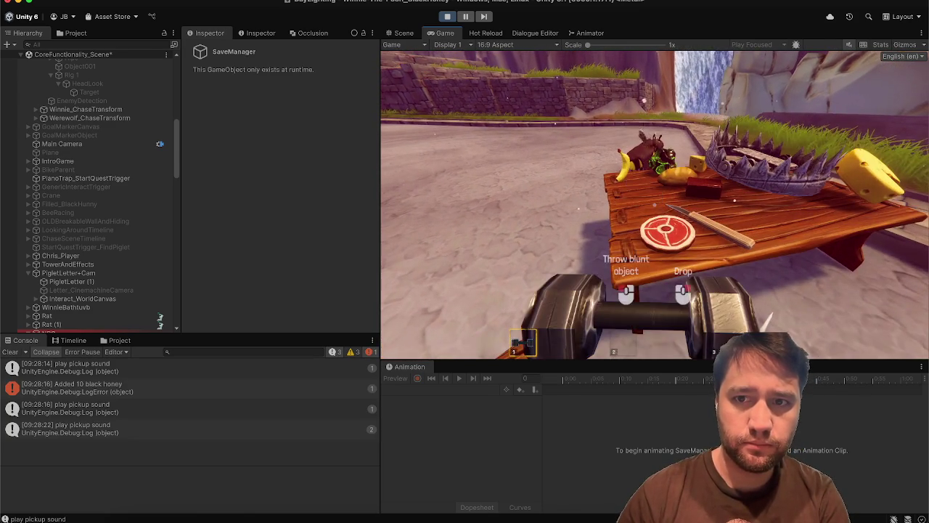
# Pick up and eat the steak, test empty-handed actions, then pause the game.
pyautogui.click(655, 204)
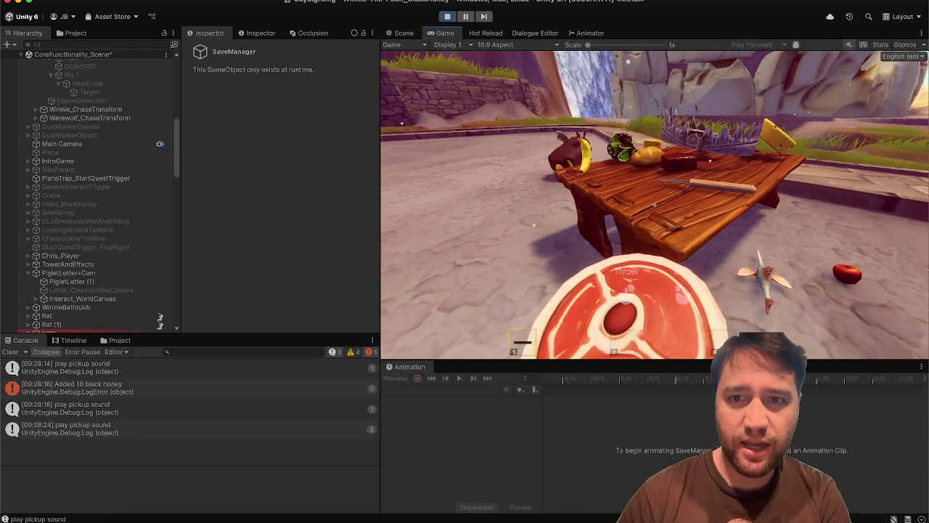
pyautogui.press('e')
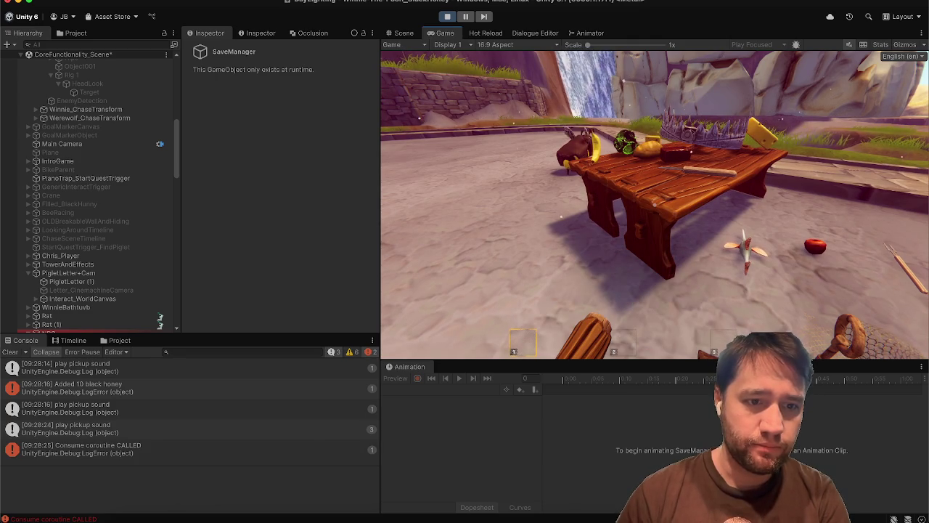
pyautogui.press('s')
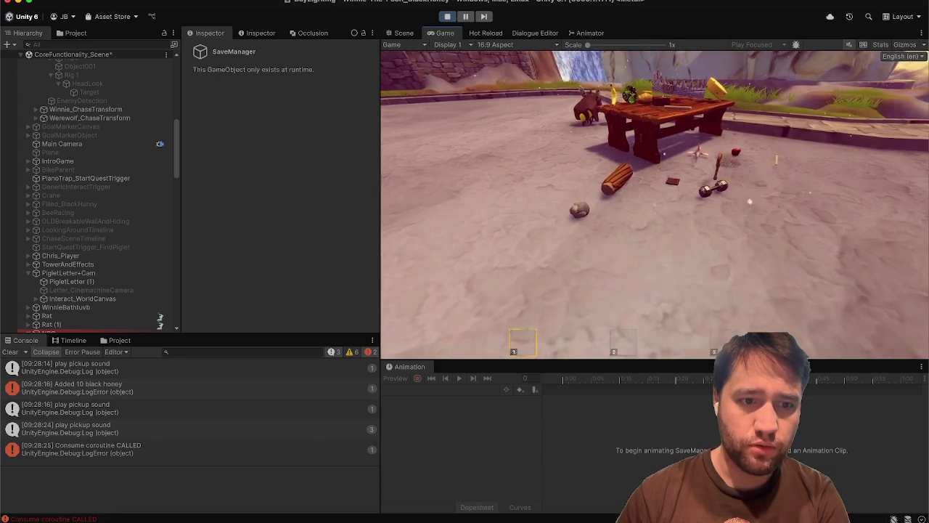
pyautogui.press('w')
pyautogui.click(655, 205)
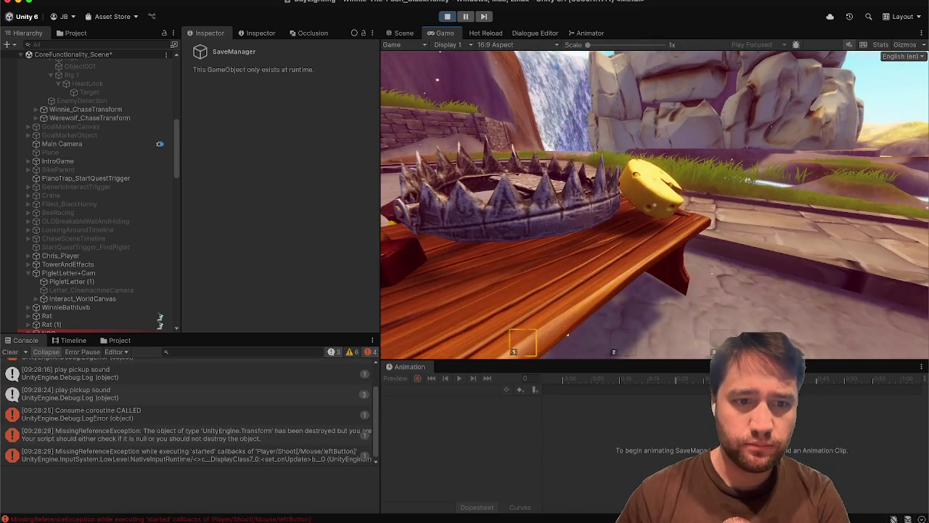
pyautogui.rightClick(655, 204)
pyautogui.rightClick(655, 205)
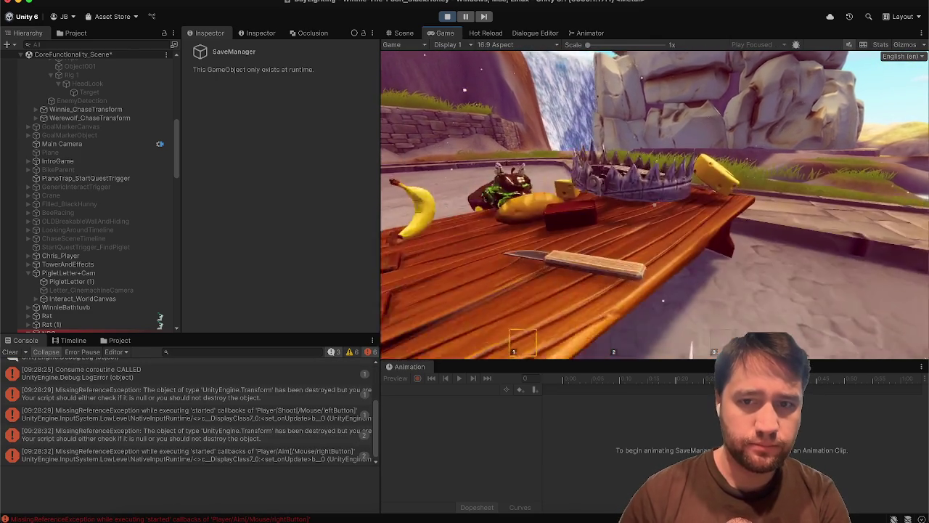
pyautogui.scroll(-1, 655, 205)
pyautogui.scroll(1, 655, 205)
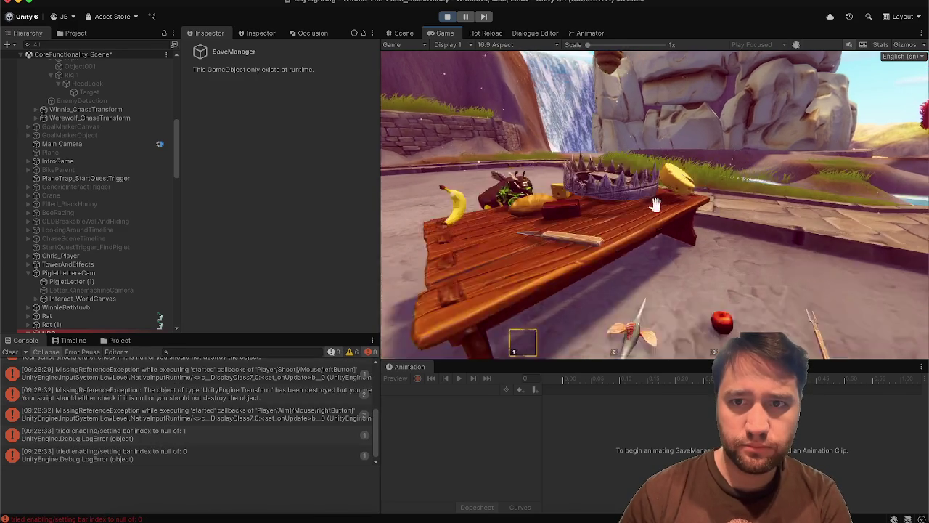
pyautogui.press('Escape')
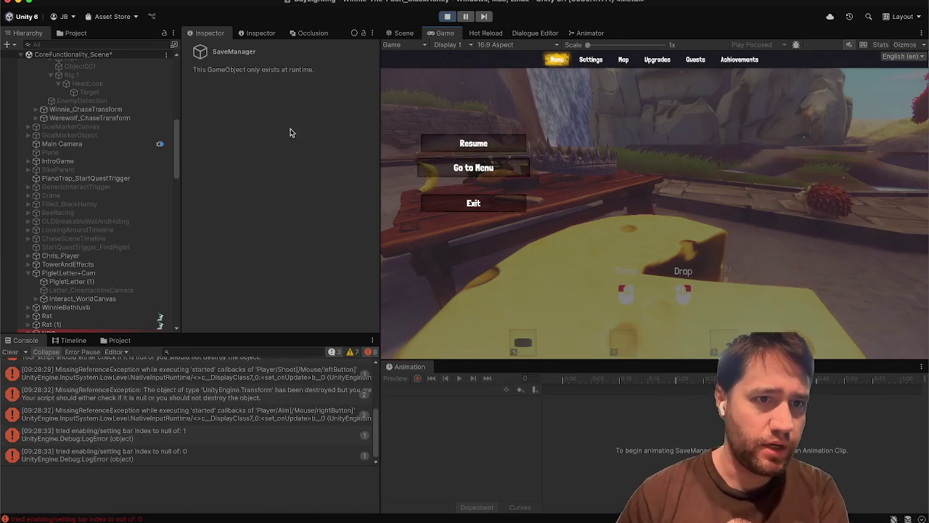
# Select Chris_Player and scroll its Inspector to the Player Hunger values.
pyautogui.scroll(-10, 74, 196)
pyautogui.scroll(6, 75, 196)
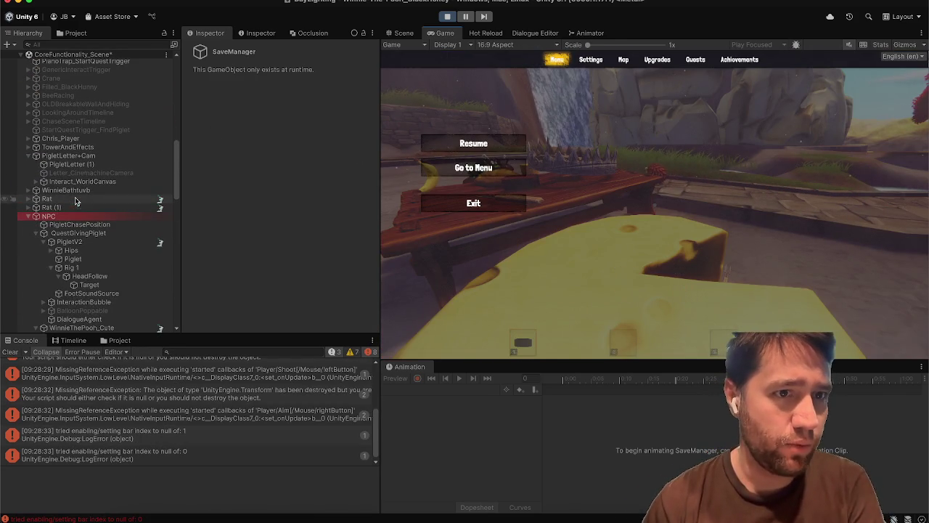
pyautogui.click(83, 138)
pyautogui.scroll(-5, 185, 227)
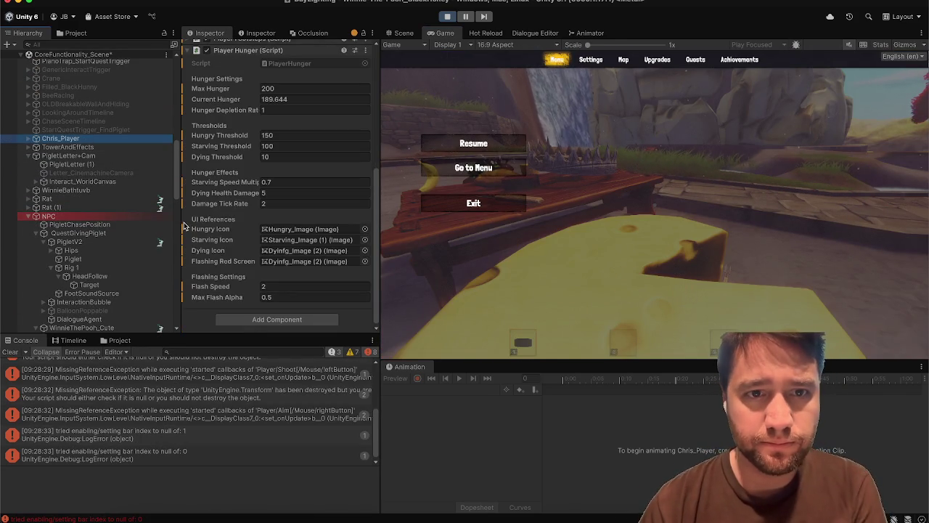
# Resume the game, walk around the food table, eat the cheese, and select inventory slot 3.
pyautogui.click(459, 140)
pyautogui.click(459, 140)
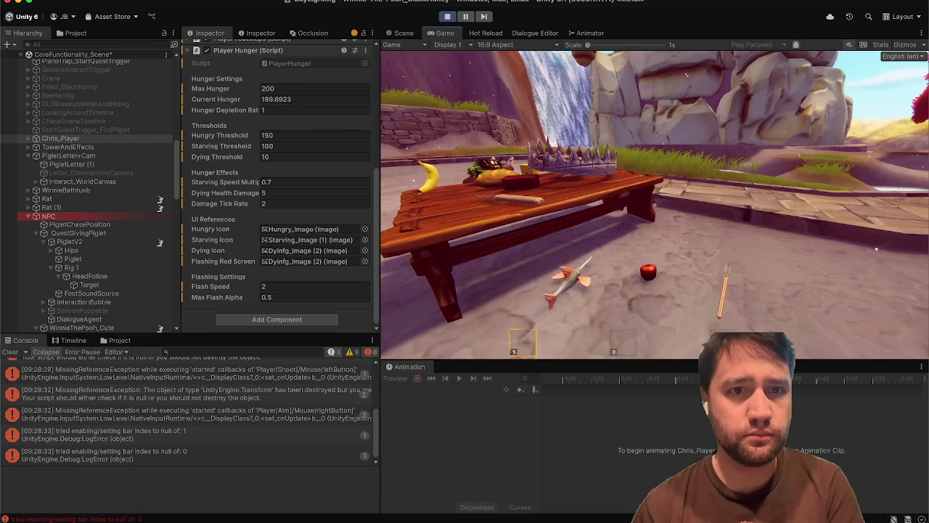
pyautogui.press('w')
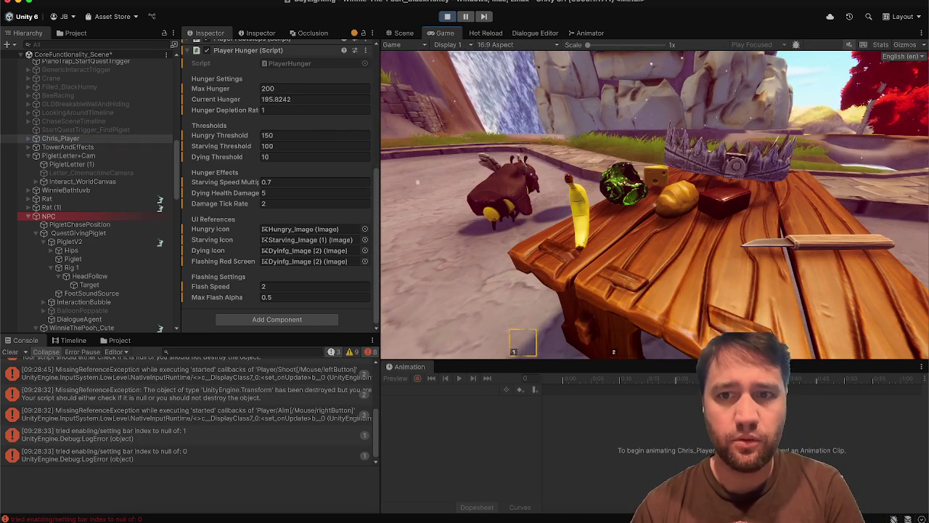
pyautogui.press('s')
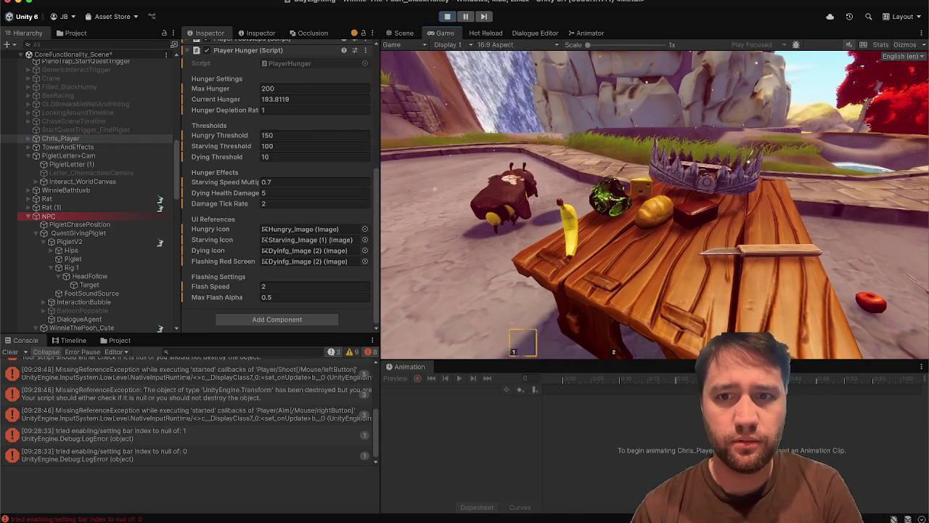
pyautogui.press('d')
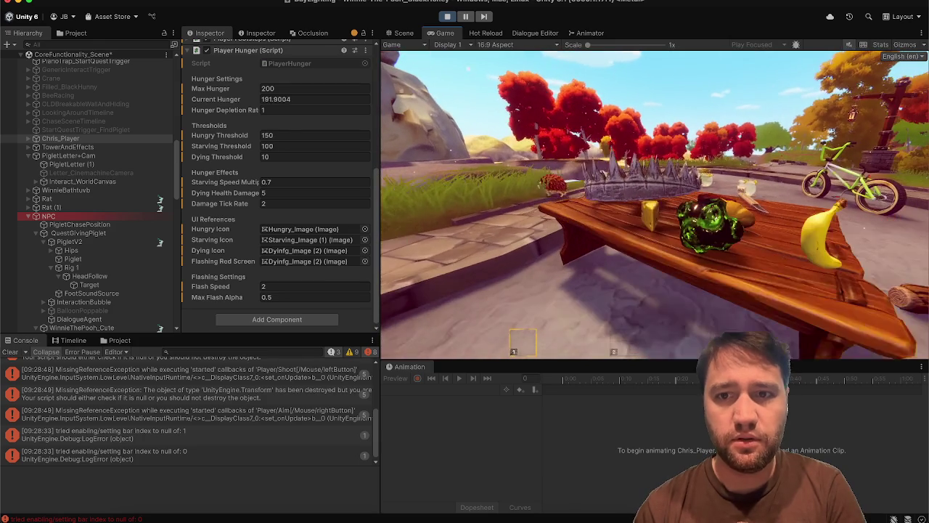
pyautogui.press('2')
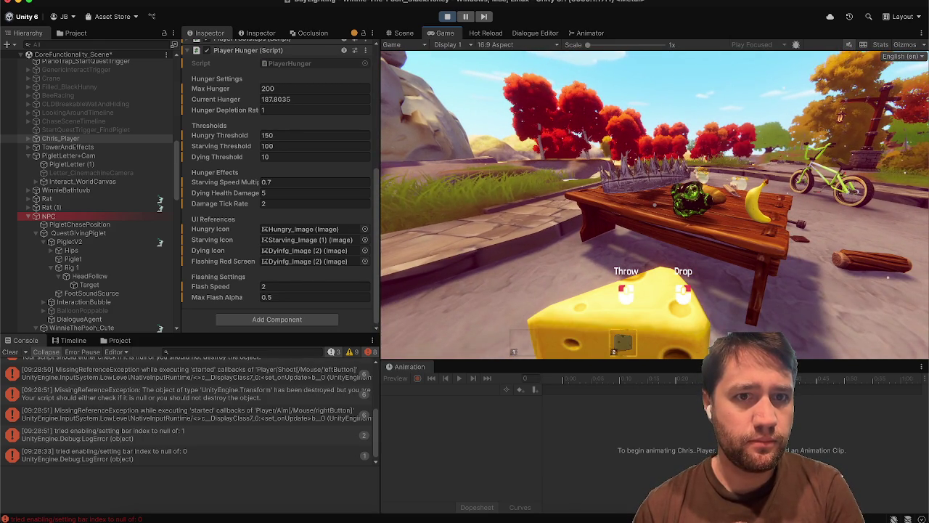
pyautogui.press('w')
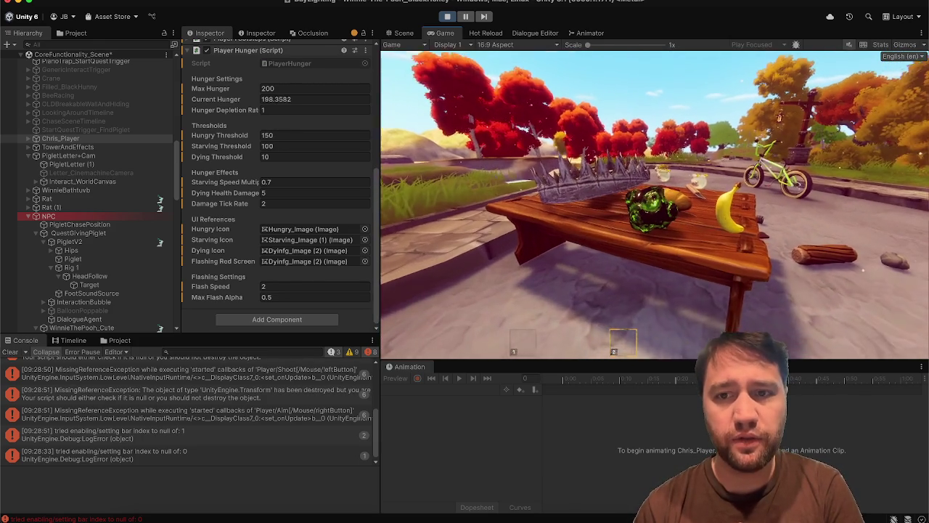
pyautogui.press('3')
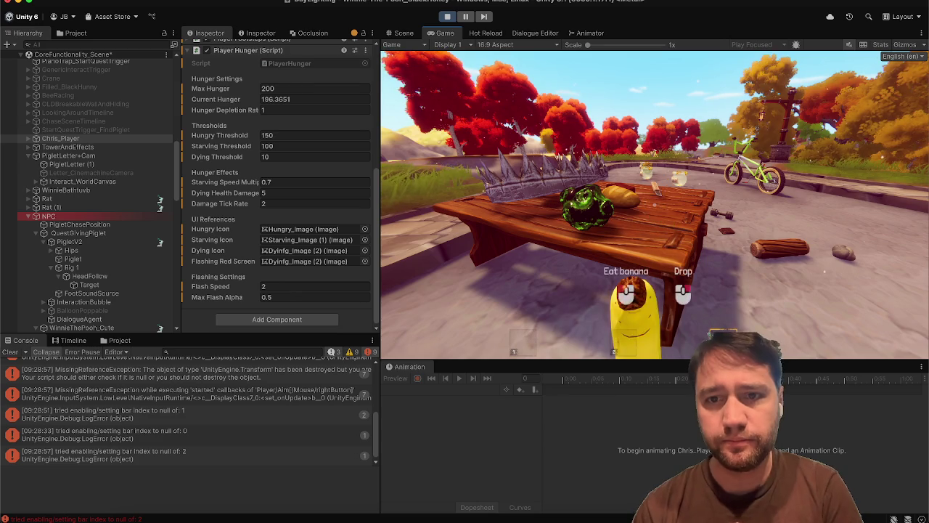
# Eat the banana, then pick up the bee and try to ride it.
pyautogui.click(655, 203)
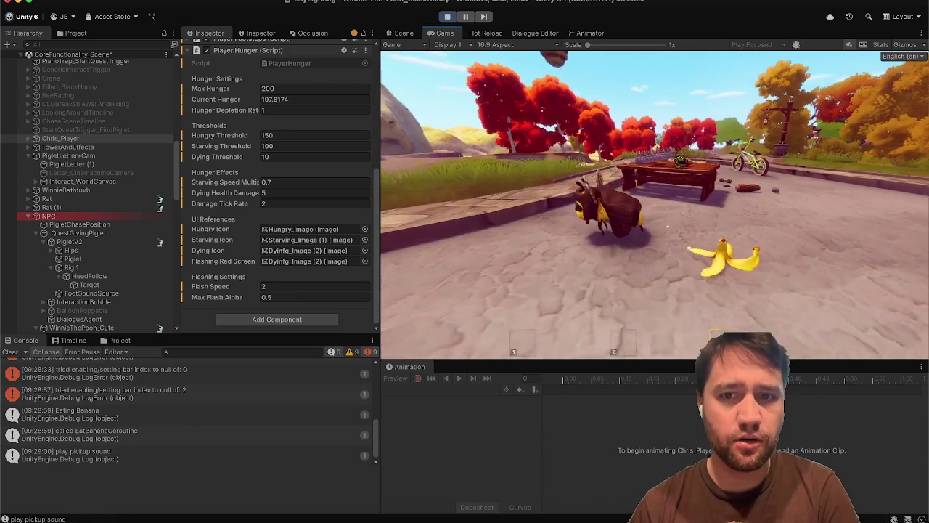
pyautogui.click(655, 203)
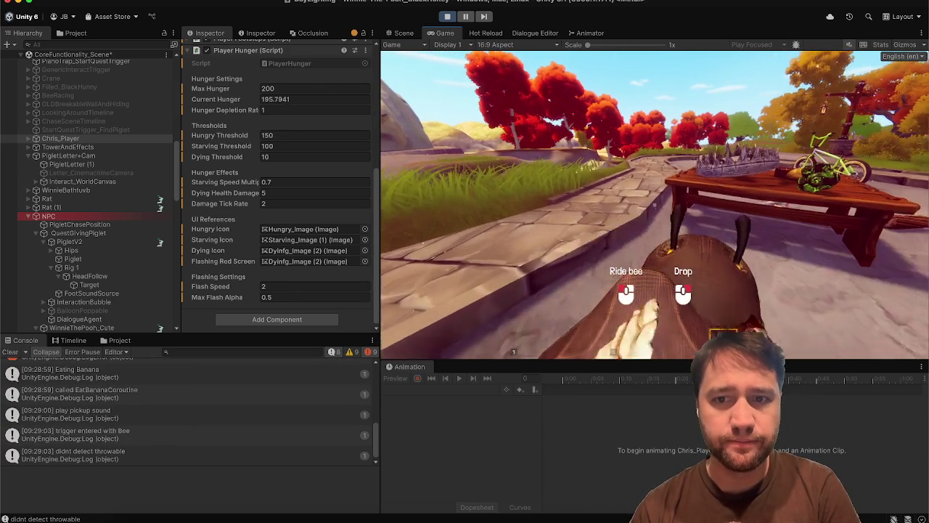
pyautogui.click(654, 203)
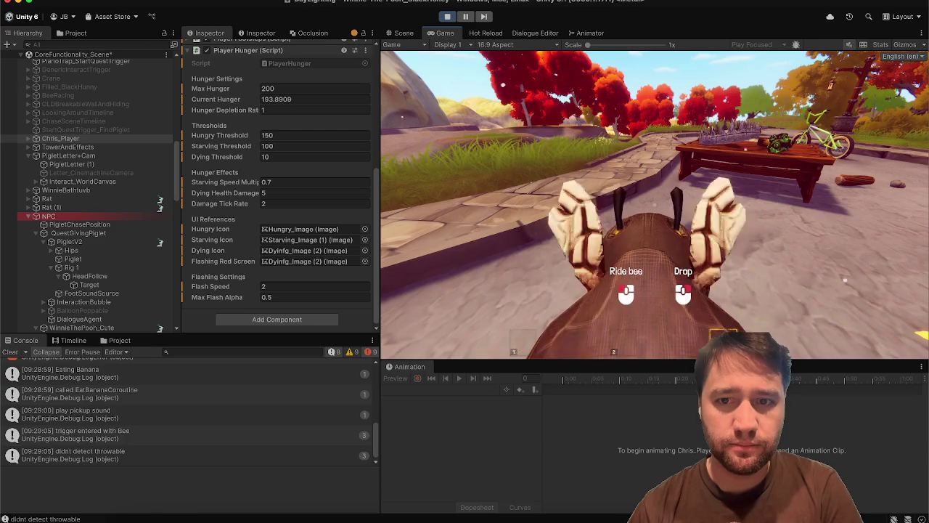
pyautogui.click(654, 203)
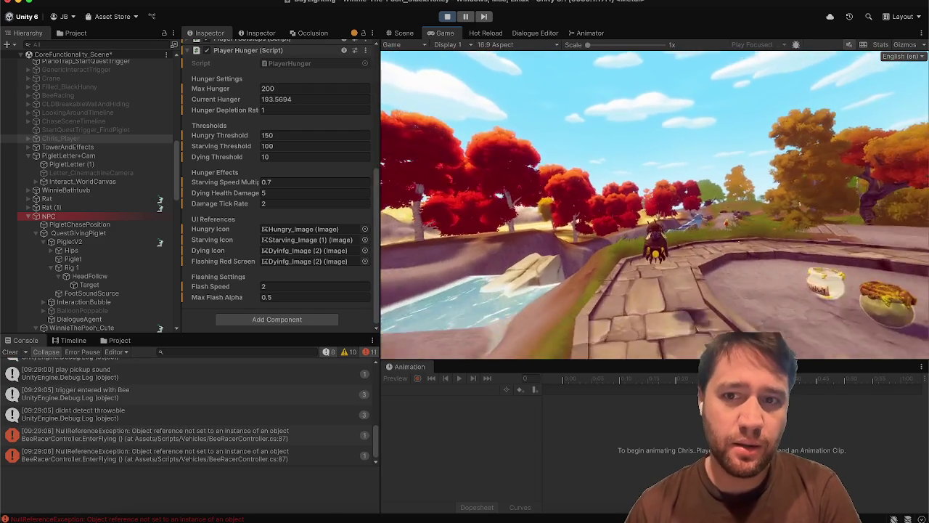